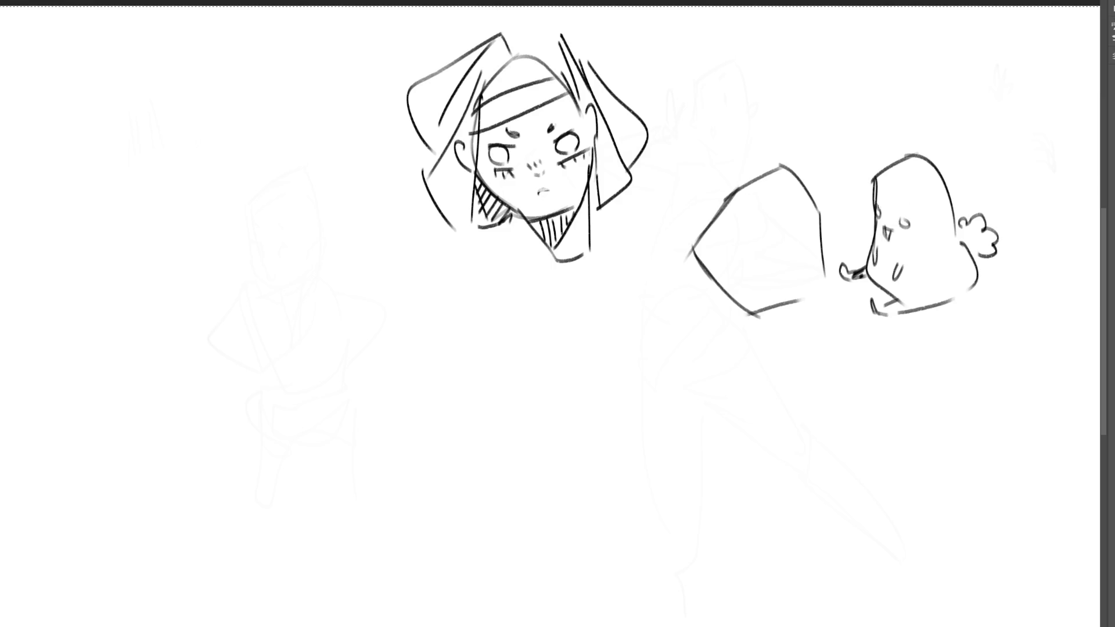
pyautogui.hotkey('ctrl', 'z')
# Draw the first long looped ear on the small blob character, redoing it until it looks right
pyautogui.hotkey('ctrl', 'z')
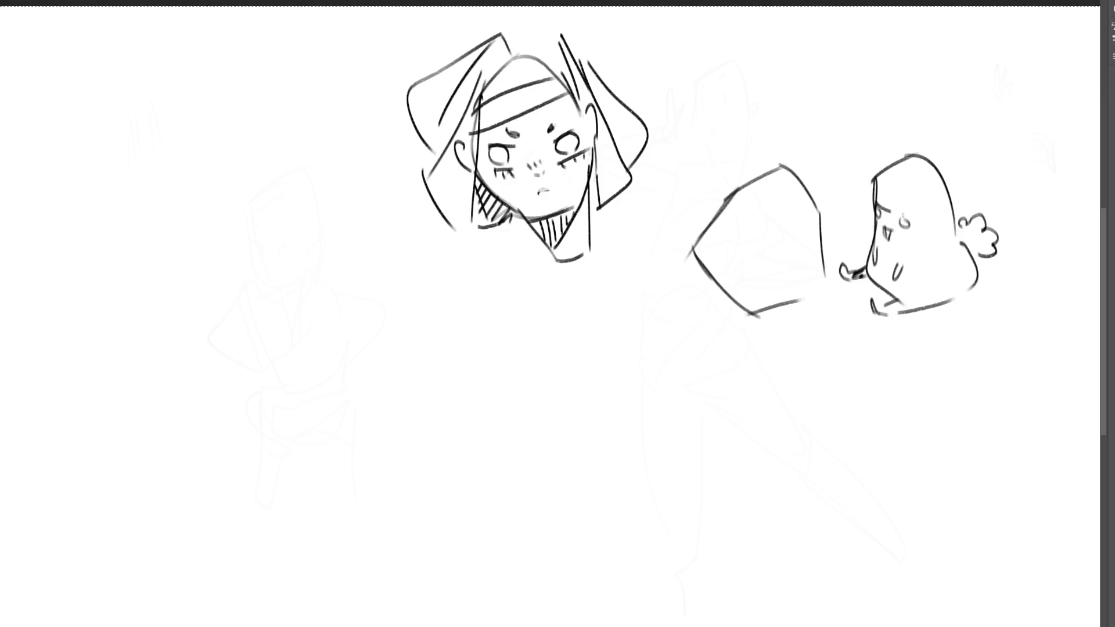
pyautogui.moveTo(884, 159)
pyautogui.mouseDown()
pyautogui.moveTo(828, 94)
pyautogui.moveTo(885, 159)
pyautogui.mouseUp()
pyautogui.hotkey('ctrl', 'z')
pyautogui.moveTo(831, 100)
pyautogui.mouseDown()
pyautogui.moveTo(884, 165)
pyautogui.moveTo(897, 156)
pyautogui.mouseUp()
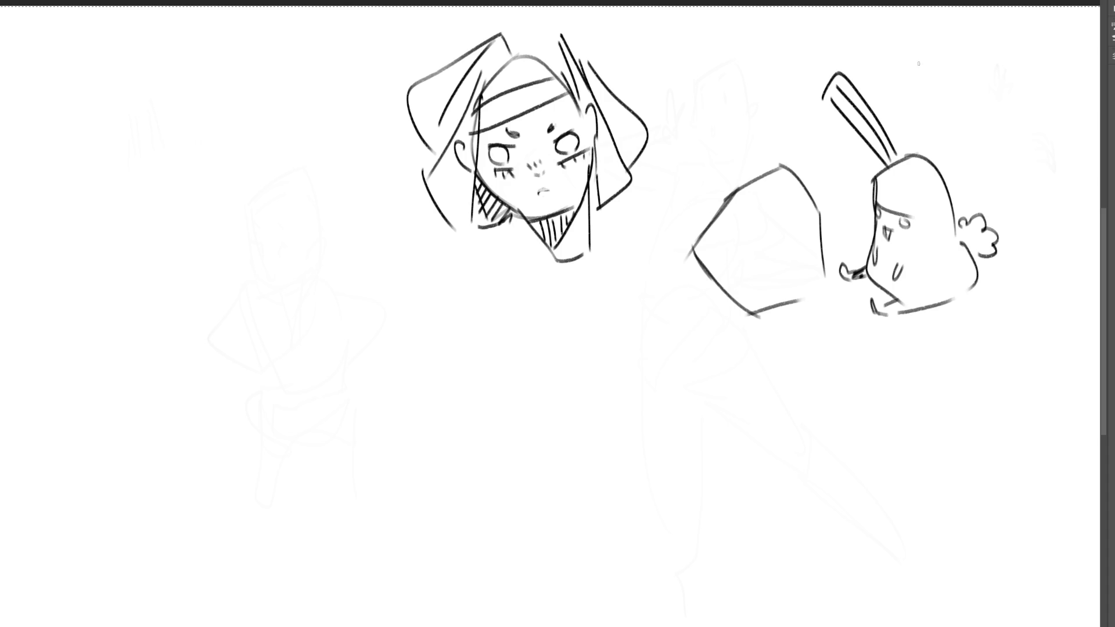
pyautogui.hotkey('ctrl', 'z')
pyautogui.hotkey('ctrl', 'z')
pyautogui.moveTo(827, 93)
pyautogui.mouseDown()
pyautogui.moveTo(879, 169)
pyautogui.moveTo(834, 79)
pyautogui.moveTo(881, 171)
pyautogui.moveTo(899, 139)
pyautogui.mouseUp()
# Add a second long, rounded rabbit ear beside the first, redrawing it twice
pyautogui.moveTo(894, 73); pyautogui.dragTo(927, 175)
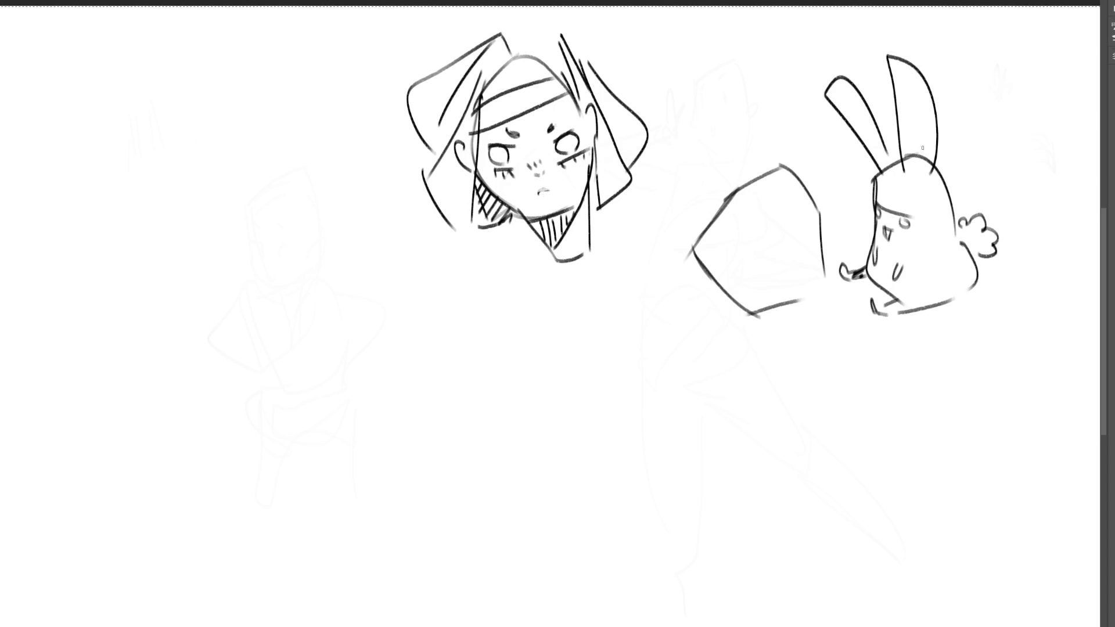
pyautogui.hotkey('ctrl', 'z')
pyautogui.moveTo(893, 72)
pyautogui.mouseDown()
pyautogui.moveTo(907, 170)
pyautogui.moveTo(925, 191)
pyautogui.mouseUp()
pyautogui.hotkey('ctrl', 'z')
pyautogui.hotkey('ctrl', 'z')
pyautogui.moveTo(893, 87)
pyautogui.mouseDown()
pyautogui.moveTo(907, 185)
pyautogui.moveTo(922, 156)
pyautogui.moveTo(920, 184)
pyautogui.moveTo(909, 156)
pyautogui.moveTo(920, 170)
pyautogui.mouseUp()
# Clean up the head line inside the ears, add an inner ear line and rework the eye marks
pyautogui.press('e')
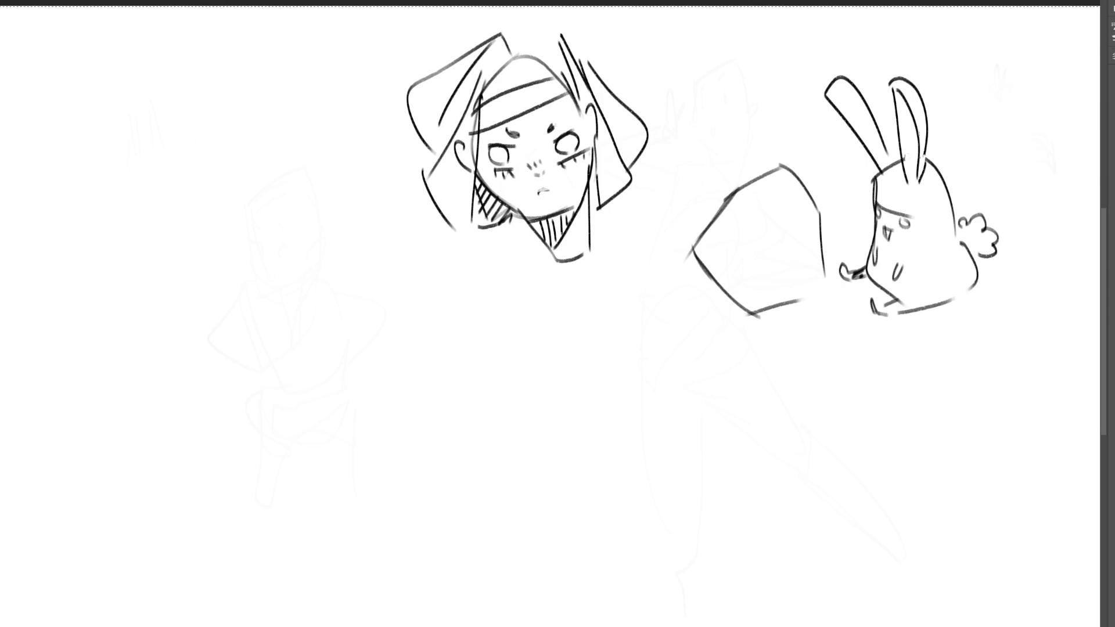
pyautogui.moveTo(827, 93)
pyautogui.mouseDown()
pyautogui.moveTo(878, 173)
pyautogui.moveTo(904, 171)
pyautogui.moveTo(915, 187)
pyautogui.mouseUp()
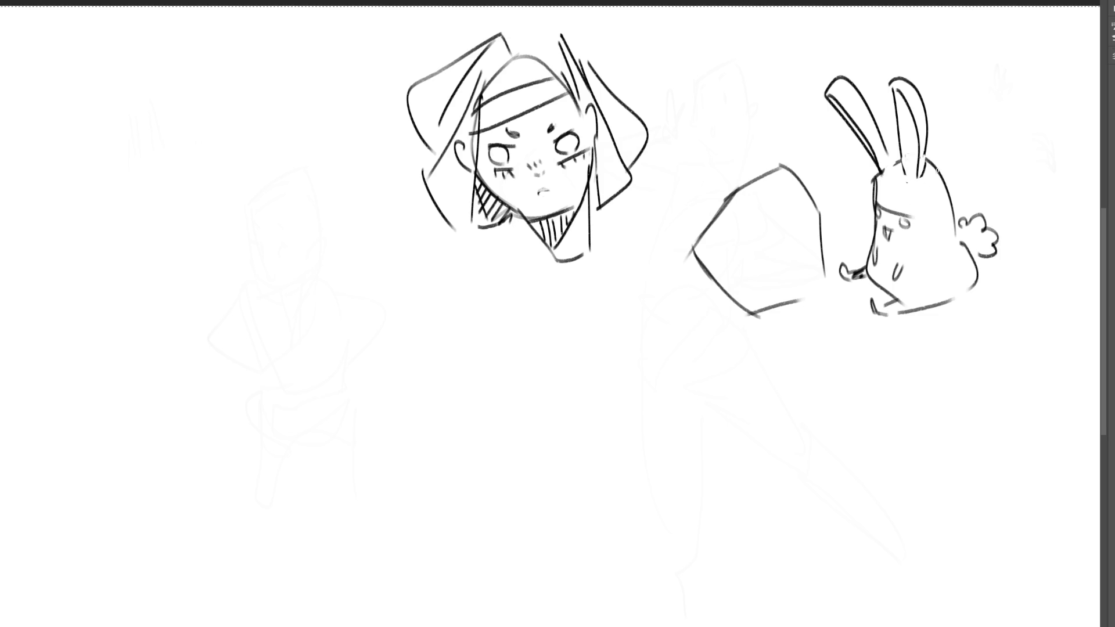
pyautogui.moveTo(879, 206)
pyautogui.mouseDown()
pyautogui.moveTo(900, 229)
pyautogui.moveTo(906, 220)
pyautogui.moveTo(898, 228)
pyautogui.mouseUp()
pyautogui.hotkey('ctrl', 'z')
pyautogui.hotkey('ctrl', 'z')
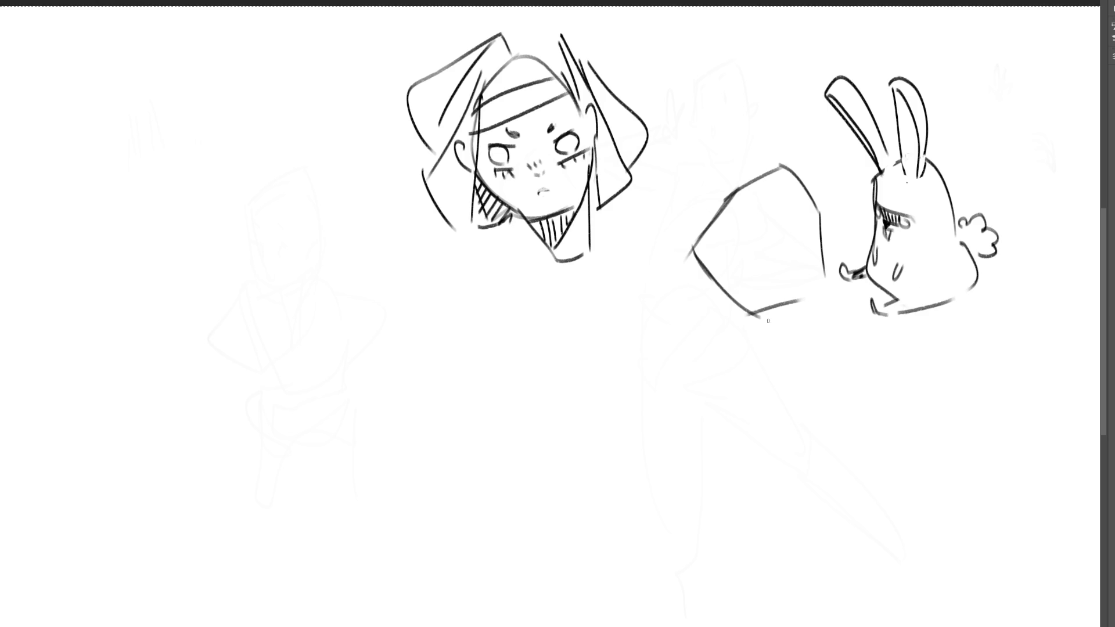
# Hatch diagonal shading inside both of the rabbit's ears
pyautogui.moveTo(904, 91); pyautogui.dragTo(902, 155)
pyautogui.moveTo(919, 147); pyautogui.dragTo(910, 168)
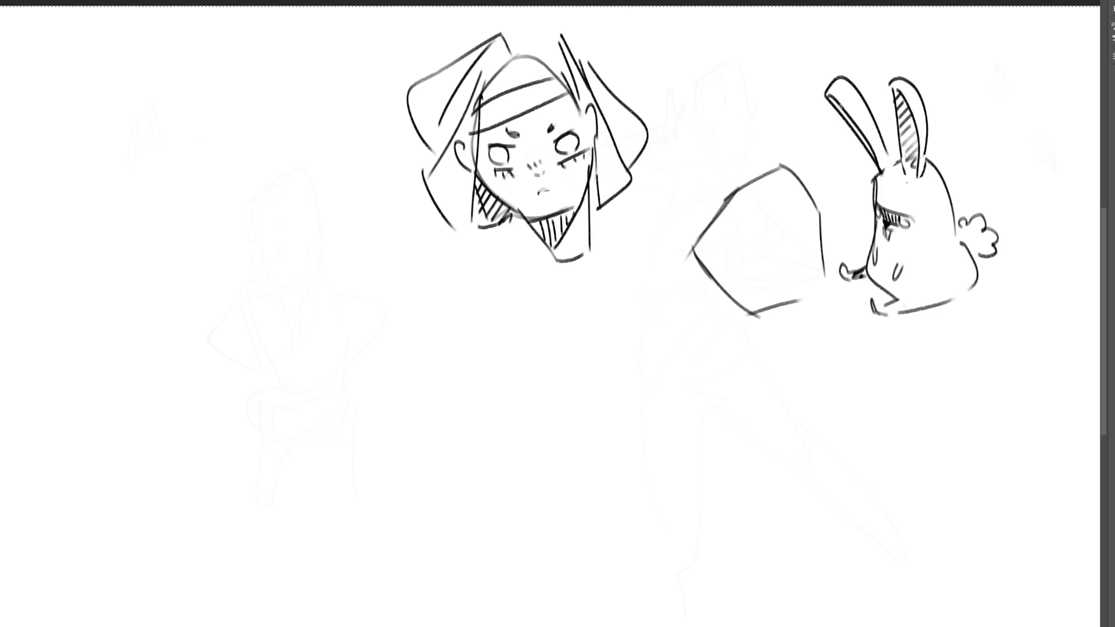
pyautogui.moveTo(851, 117); pyautogui.dragTo(863, 135)
pyautogui.moveTo(858, 131); pyautogui.dragTo(883, 170)
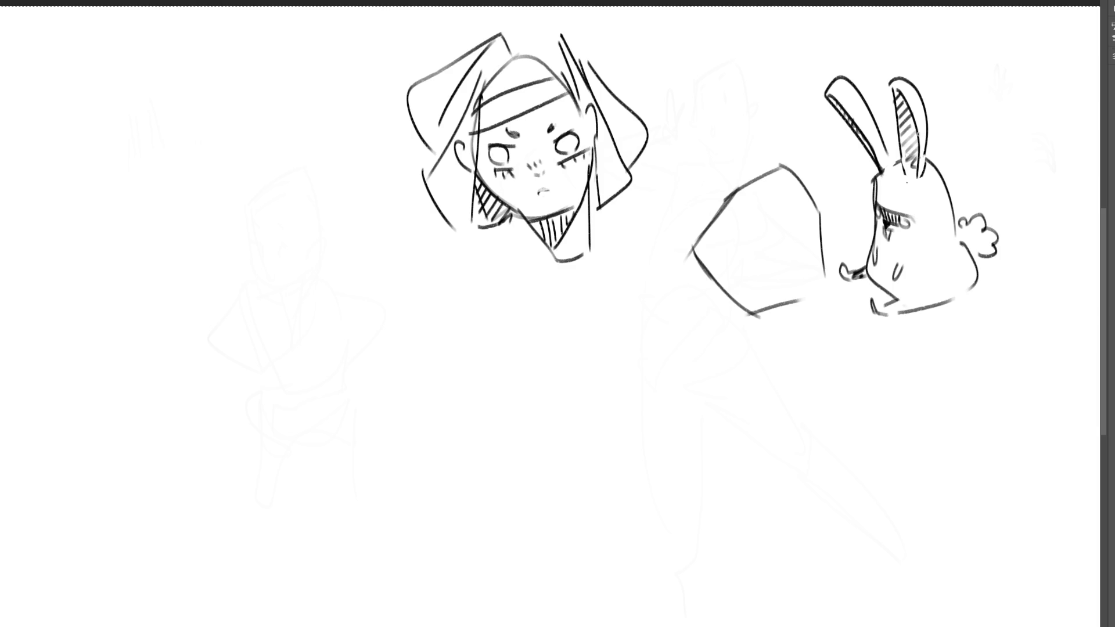
# Draw two small legs under the box shape beside the rabbit
pyautogui.moveTo(753, 315); pyautogui.dragTo(751, 326)
pyautogui.moveTo(759, 312)
pyautogui.mouseDown()
pyautogui.moveTo(757, 324)
pyautogui.moveTo(801, 316)
pyautogui.moveTo(811, 291)
pyautogui.mouseUp()
pyautogui.moveTo(821, 267); pyautogui.dragTo(815, 291)
# Give the box shape a left nub arm, an eye and two ears
pyautogui.moveTo(697, 251); pyautogui.dragTo(694, 249)
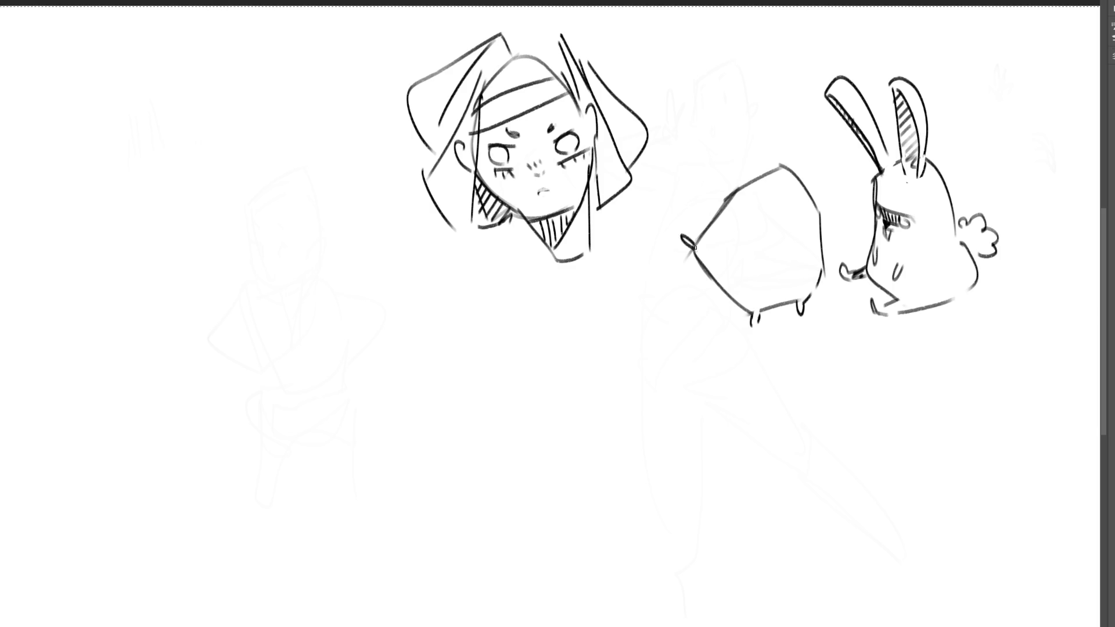
pyautogui.moveTo(752, 205); pyautogui.dragTo(759, 220)
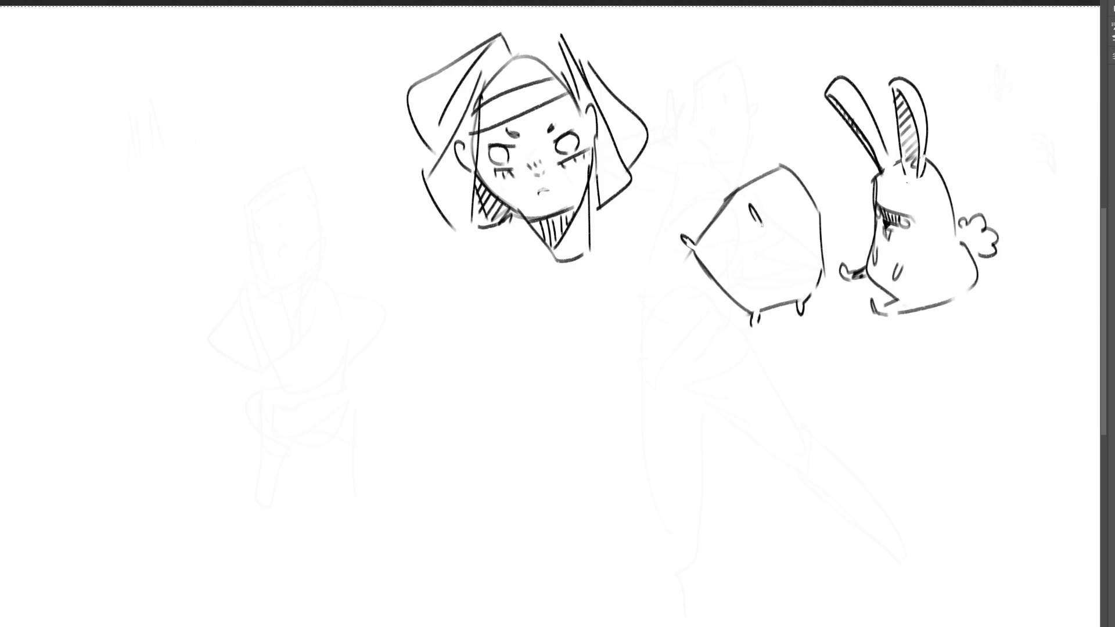
pyautogui.moveTo(781, 170)
pyautogui.mouseDown()
pyautogui.moveTo(777, 192)
pyautogui.moveTo(754, 194)
pyautogui.mouseUp()
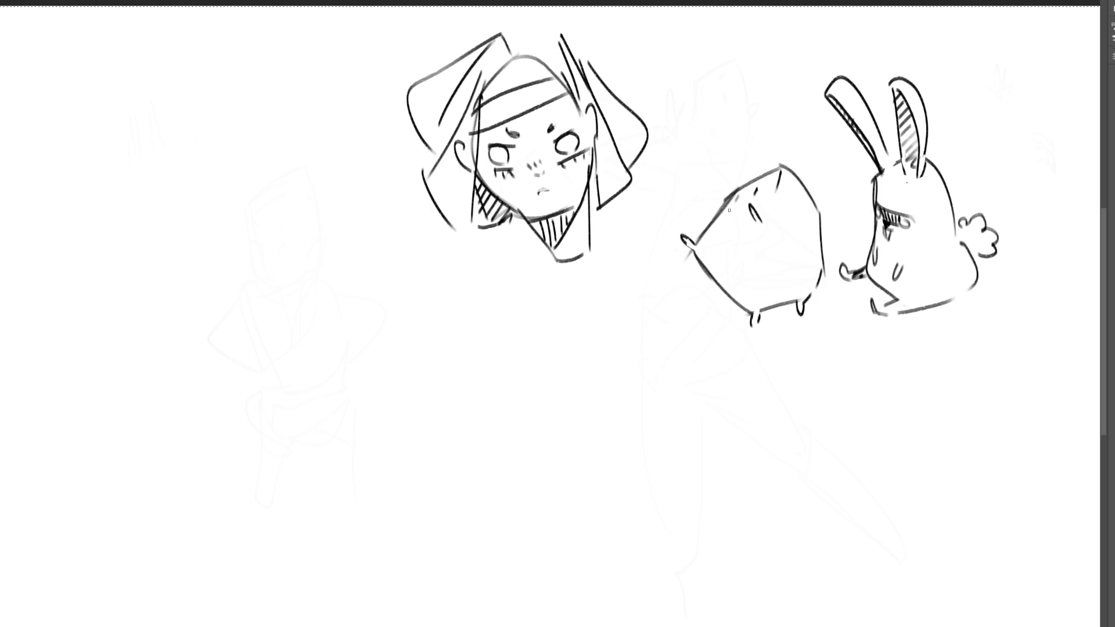
pyautogui.moveTo(793, 169)
pyautogui.mouseDown()
pyautogui.moveTo(806, 123)
pyautogui.moveTo(813, 188)
pyautogui.mouseUp()
pyautogui.moveTo(745, 182)
pyautogui.mouseDown()
pyautogui.moveTo(756, 152)
pyautogui.moveTo(763, 173)
pyautogui.moveTo(807, 148)
pyautogui.mouseUp()
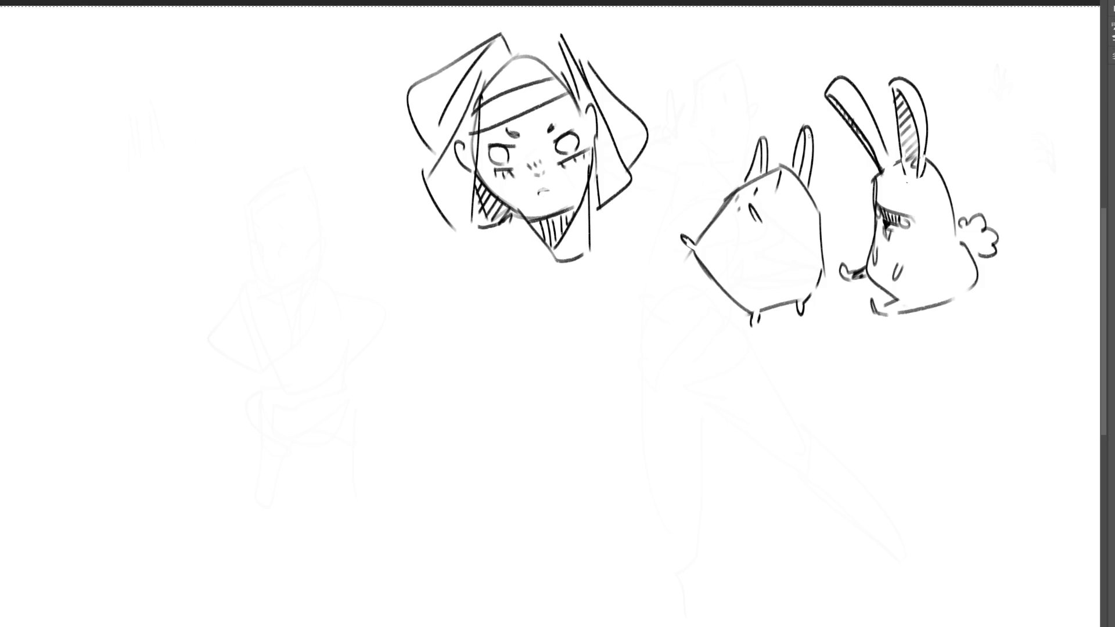
# Add feet and a leg to the box creature, then start a box body over the faint left figure
pyautogui.moveTo(768, 315); pyautogui.dragTo(801, 341)
pyautogui.moveTo(825, 249); pyautogui.dragTo(835, 249)
pyautogui.moveTo(853, 287)
pyautogui.mouseDown()
pyautogui.moveTo(840, 323)
pyautogui.moveTo(819, 332)
pyautogui.mouseUp()
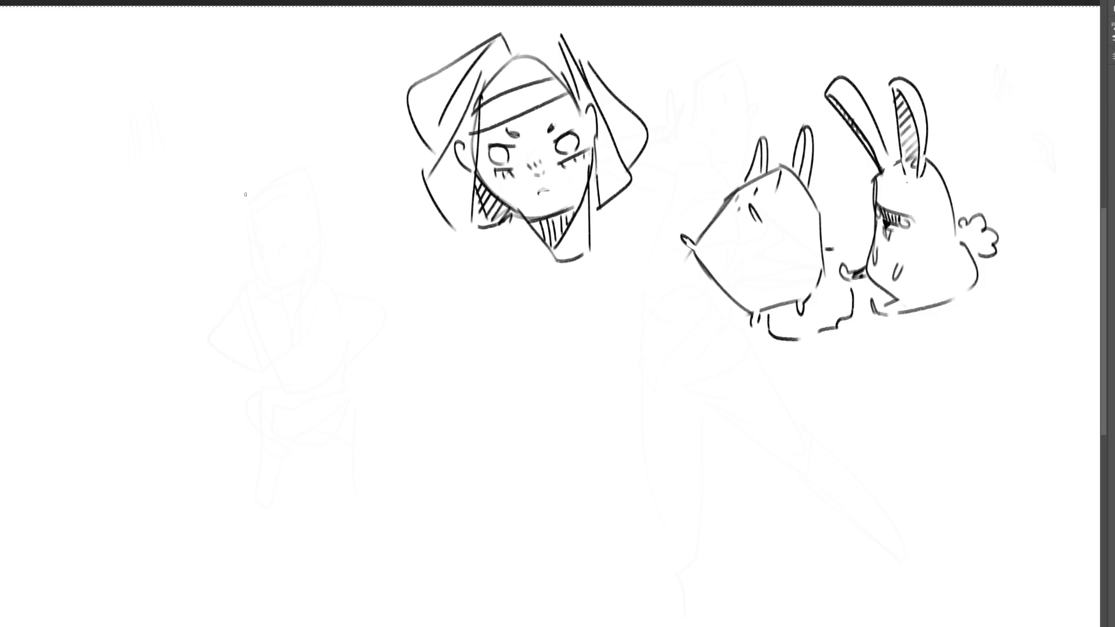
pyautogui.moveTo(254, 184); pyautogui.dragTo(189, 286)
# Sketch the tall left box creature's body, arm nubs and face mark
pyautogui.moveTo(246, 181)
pyautogui.mouseDown()
pyautogui.moveTo(341, 158)
pyautogui.moveTo(362, 255)
pyautogui.mouseUp()
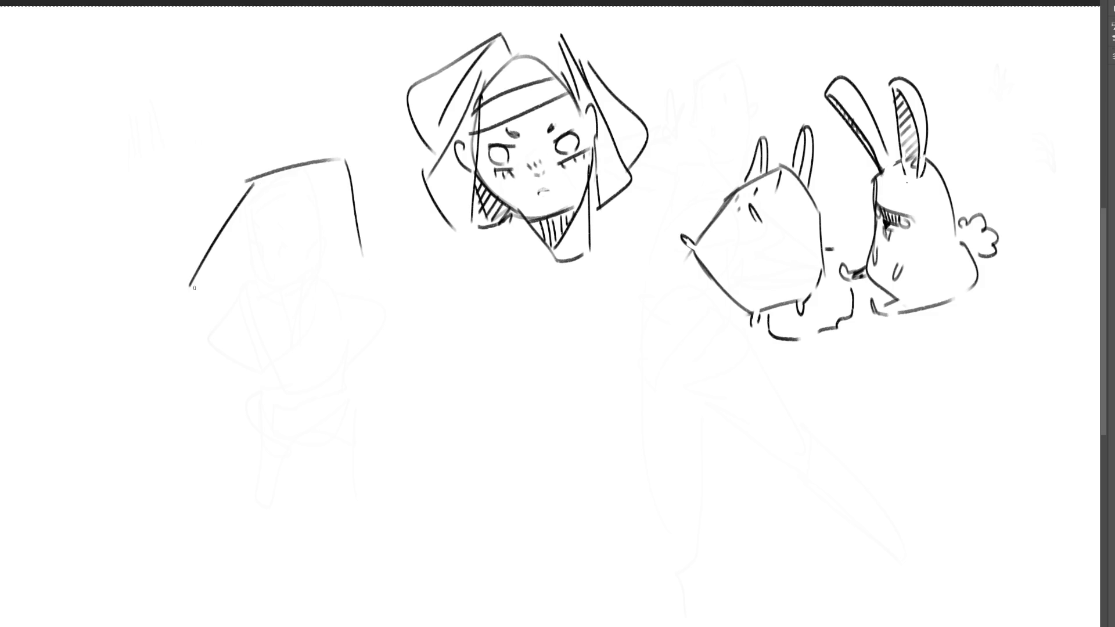
pyautogui.moveTo(167, 272)
pyautogui.mouseDown()
pyautogui.moveTo(189, 293)
pyautogui.moveTo(194, 285)
pyautogui.moveTo(218, 340)
pyautogui.moveTo(284, 414)
pyautogui.moveTo(398, 397)
pyautogui.mouseUp()
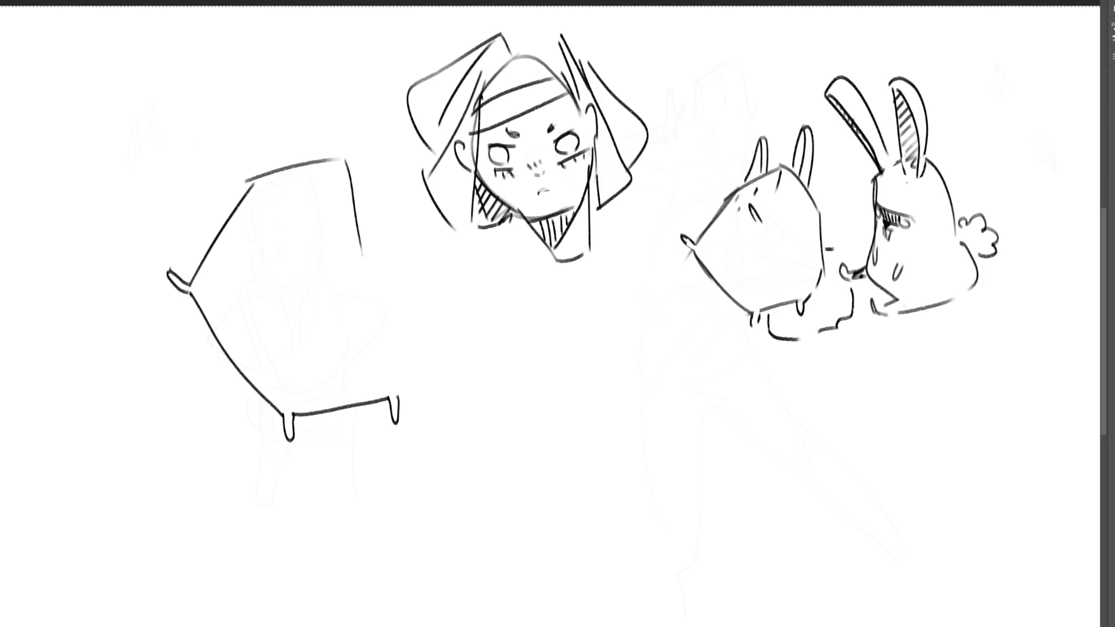
pyautogui.moveTo(368, 258); pyautogui.dragTo(401, 401)
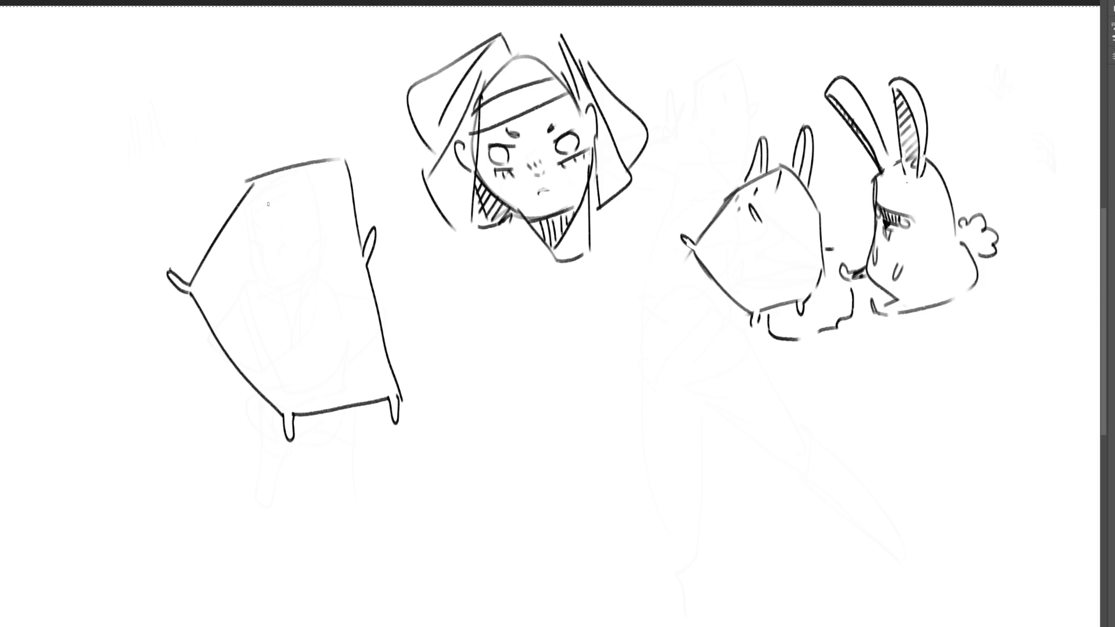
pyautogui.moveTo(270, 179)
pyautogui.mouseDown()
pyautogui.moveTo(267, 198)
pyautogui.moveTo(302, 196)
pyautogui.moveTo(285, 222)
pyautogui.mouseUp()
# Remove the trial ears, redraw the creature's right side and draw an arch below the head
pyautogui.moveTo(266, 176)
pyautogui.mouseDown()
pyautogui.moveTo(280, 157)
pyautogui.moveTo(274, 166)
pyautogui.mouseUp()
pyautogui.moveTo(319, 155); pyautogui.dragTo(332, 146)
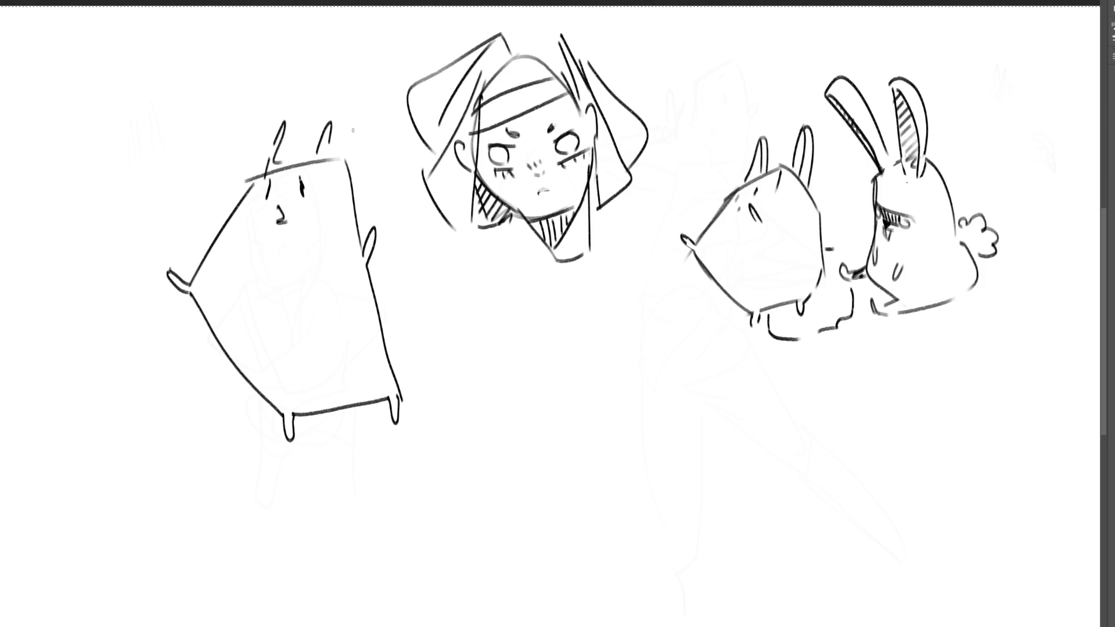
pyautogui.hotkey('ctrl', 'z')
pyautogui.hotkey('ctrl', 'z')
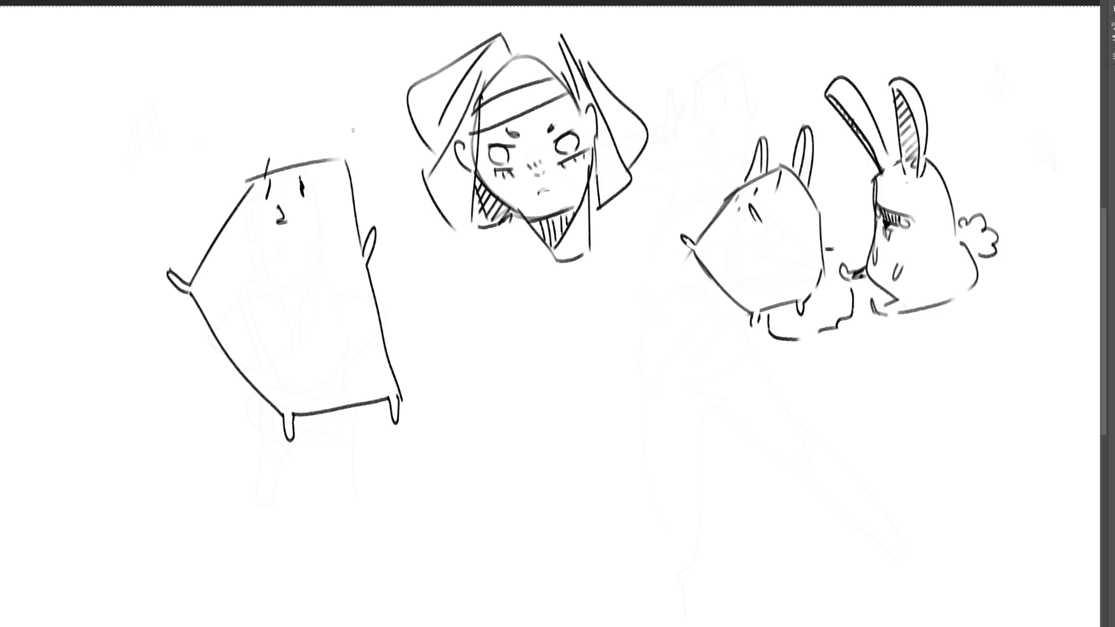
pyautogui.hotkey('ctrl', 'z')
pyautogui.moveTo(348, 159); pyautogui.dragTo(366, 207)
pyautogui.moveTo(381, 251); pyautogui.dragTo(401, 387)
pyautogui.hotkey('ctrl', 'z')
pyautogui.hotkey('ctrl', 'z')
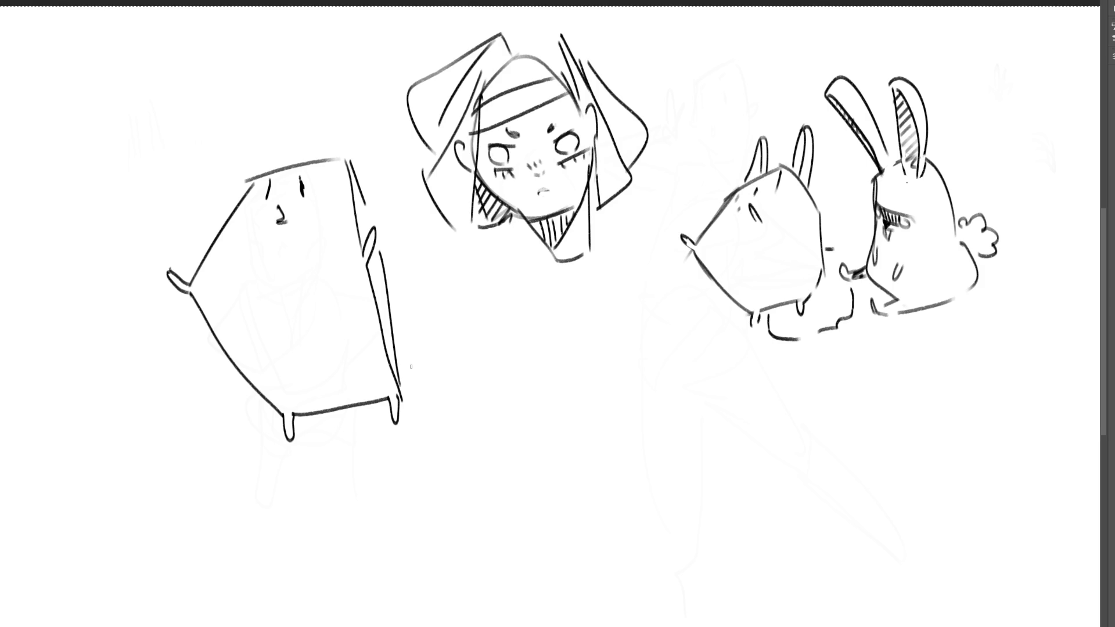
pyautogui.moveTo(635, 374)
pyautogui.mouseDown()
pyautogui.moveTo(592, 446)
pyautogui.moveTo(685, 374)
pyautogui.moveTo(723, 451)
pyautogui.mouseUp()
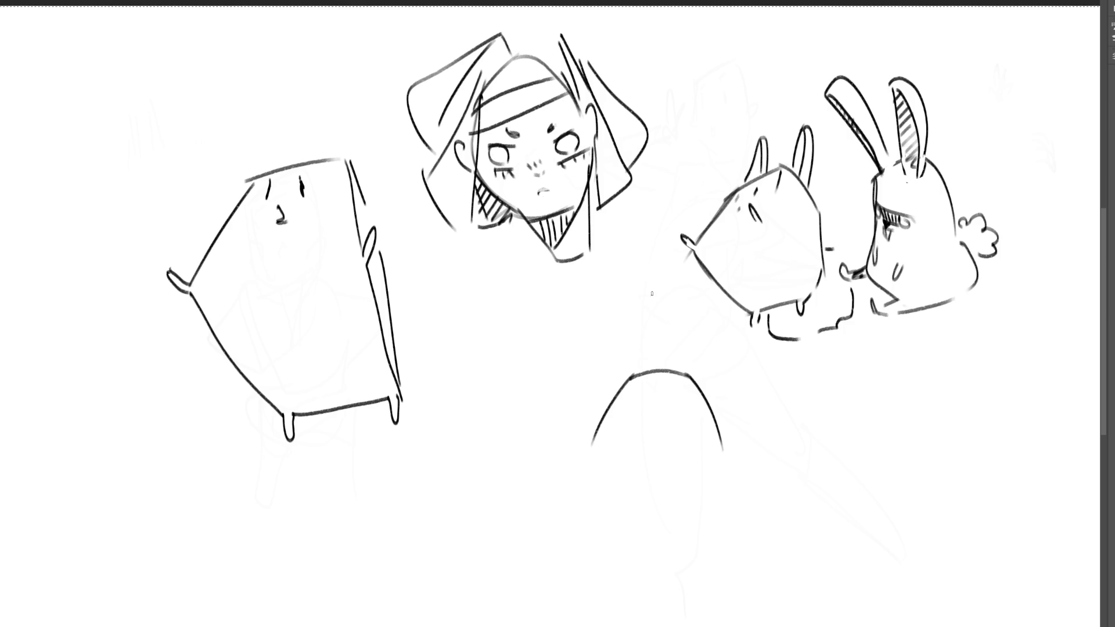
# Turn the arch into a bunny with two long ears and two eyes, erasing stray lines
pyautogui.moveTo(591, 411)
pyautogui.mouseDown()
pyautogui.moveTo(577, 384)
pyautogui.moveTo(614, 343)
pyautogui.mouseUp()
pyautogui.moveTo(628, 338)
pyautogui.mouseDown()
pyautogui.moveTo(650, 360)
pyautogui.moveTo(649, 384)
pyautogui.moveTo(702, 389)
pyautogui.mouseUp()
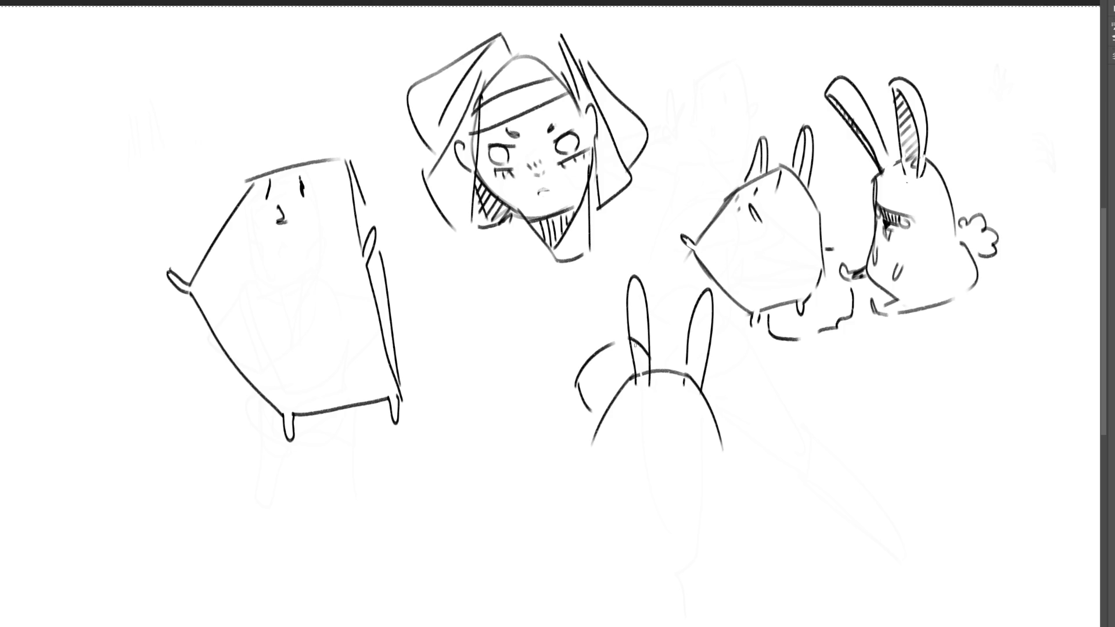
pyautogui.moveTo(636, 342); pyautogui.dragTo(648, 381)
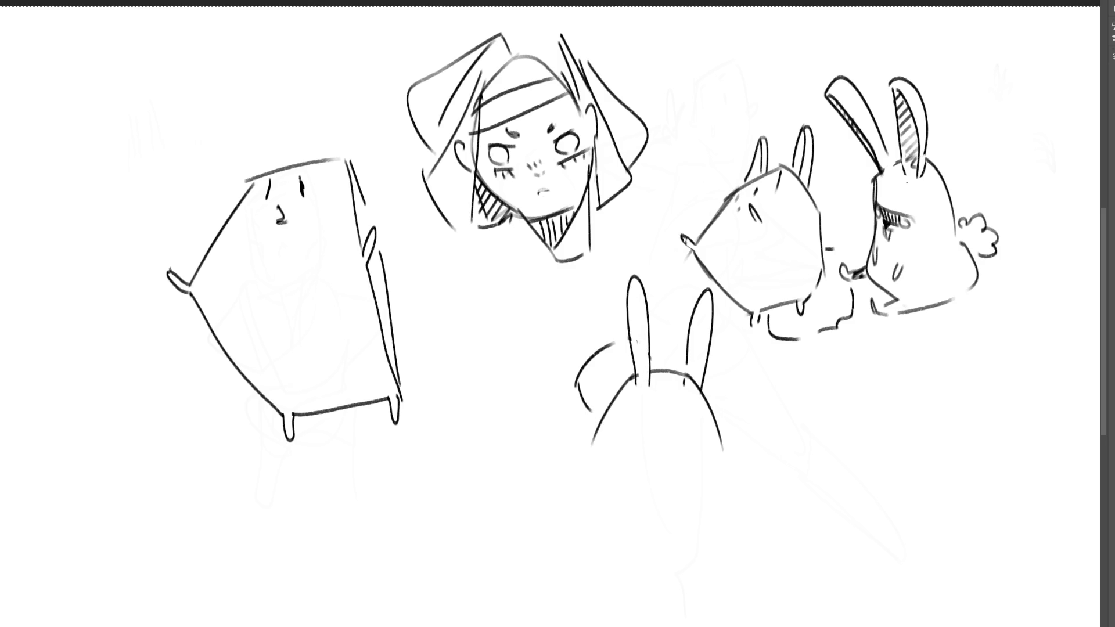
pyautogui.moveTo(691, 386); pyautogui.dragTo(688, 374)
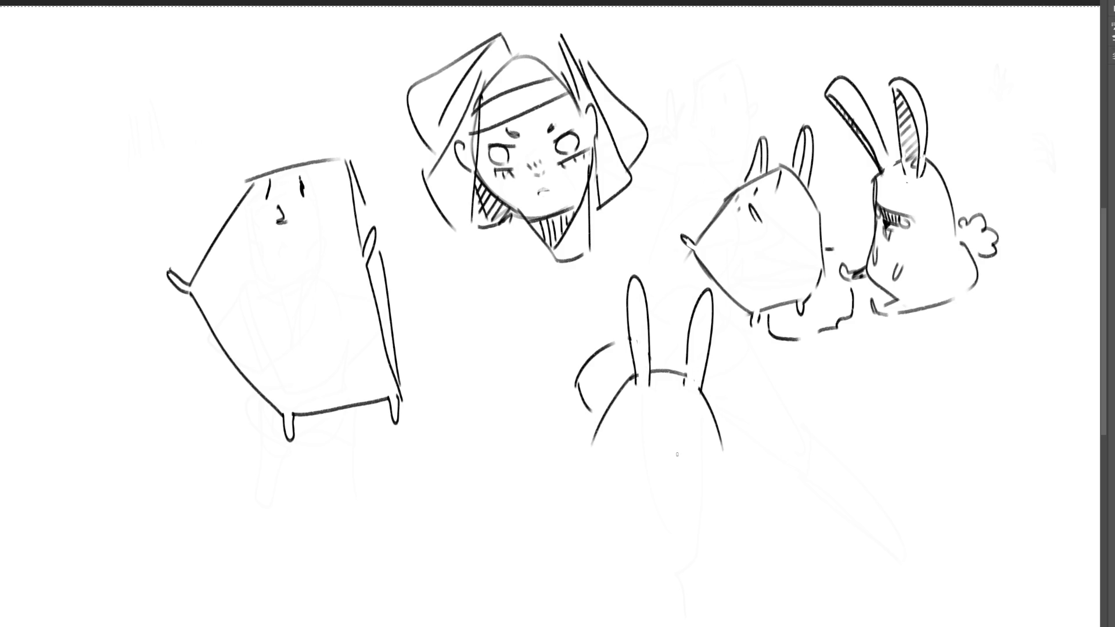
pyautogui.moveTo(658, 446)
pyautogui.mouseDown()
pyautogui.moveTo(704, 444)
pyautogui.moveTo(684, 463)
pyautogui.moveTo(718, 475)
pyautogui.mouseUp()
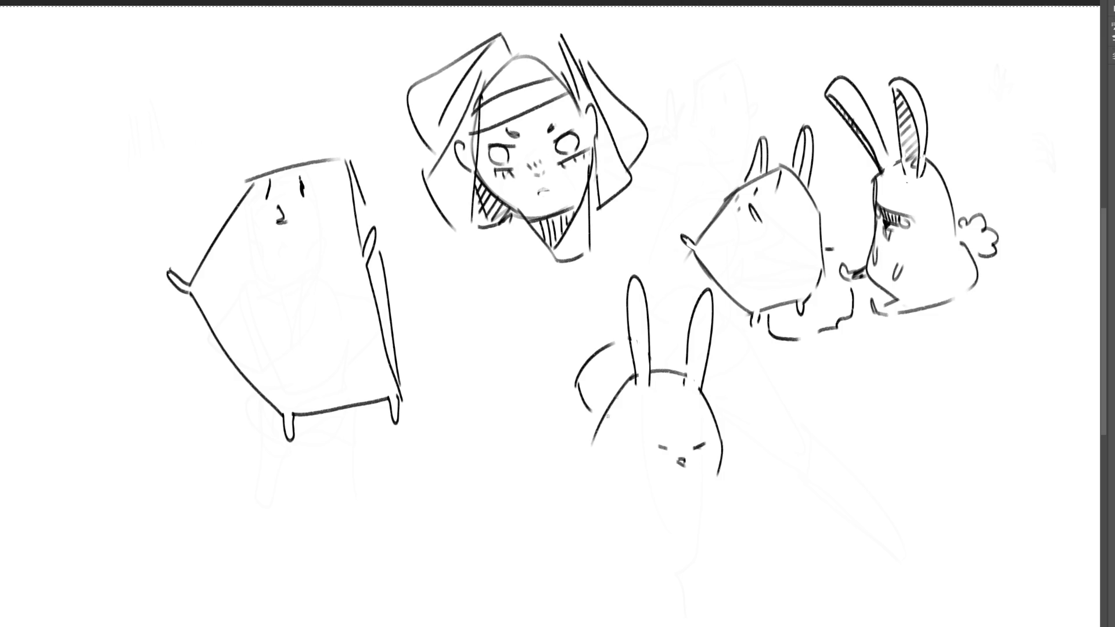
# Draw the bottom bunny's open mouth and dark eye marks on the left figure
pyautogui.moveTo(589, 444)
pyautogui.mouseDown()
pyautogui.moveTo(618, 495)
pyautogui.moveTo(720, 498)
pyautogui.moveTo(651, 510)
pyautogui.moveTo(665, 520)
pyautogui.moveTo(657, 506)
pyautogui.mouseUp()
pyautogui.hotkey('ctrl', 'z')
pyautogui.hotkey('ctrl', 'z')
pyautogui.hotkey('ctrl', 'z')
pyautogui.hotkey('ctrl', 'z')
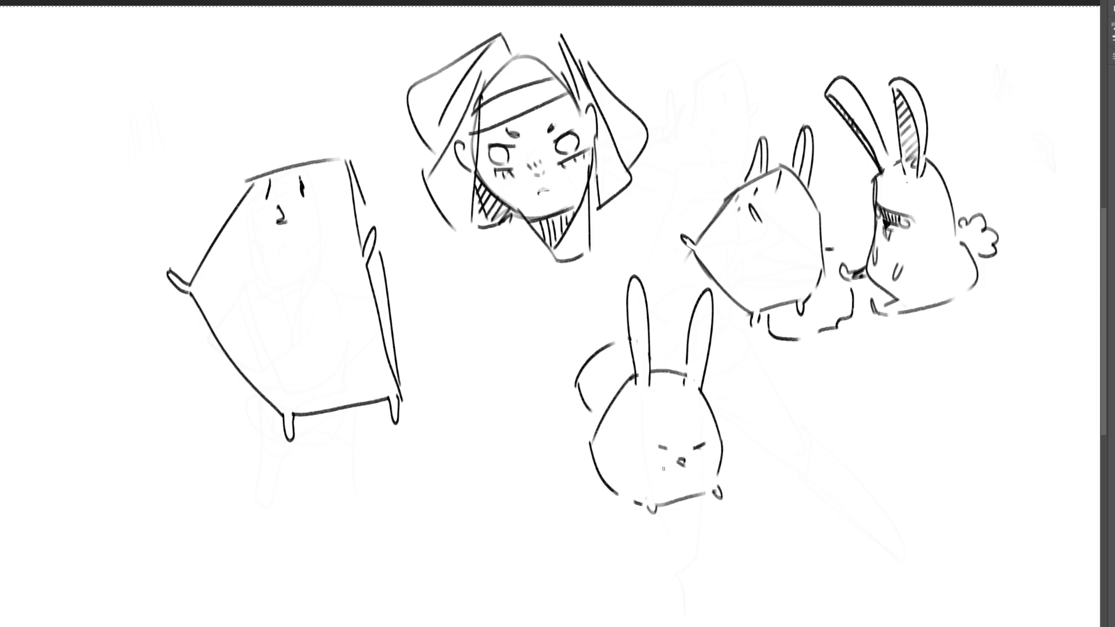
pyautogui.moveTo(679, 463); pyautogui.dragTo(686, 473)
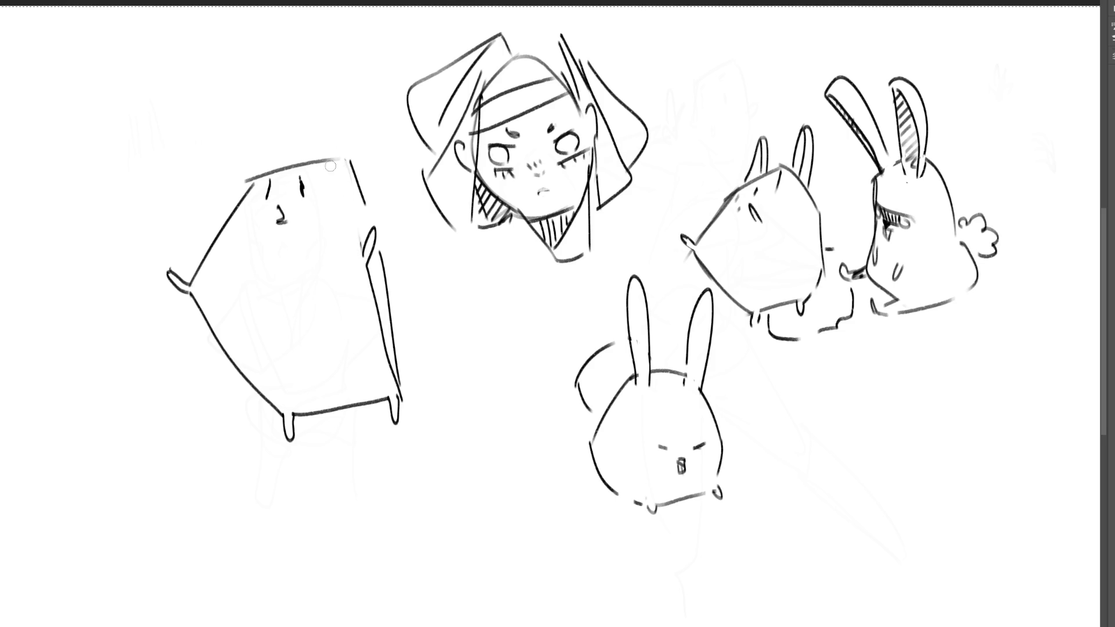
pyautogui.moveTo(308, 194)
pyautogui.mouseDown()
pyautogui.moveTo(313, 200)
pyautogui.moveTo(270, 206)
pyautogui.mouseUp()
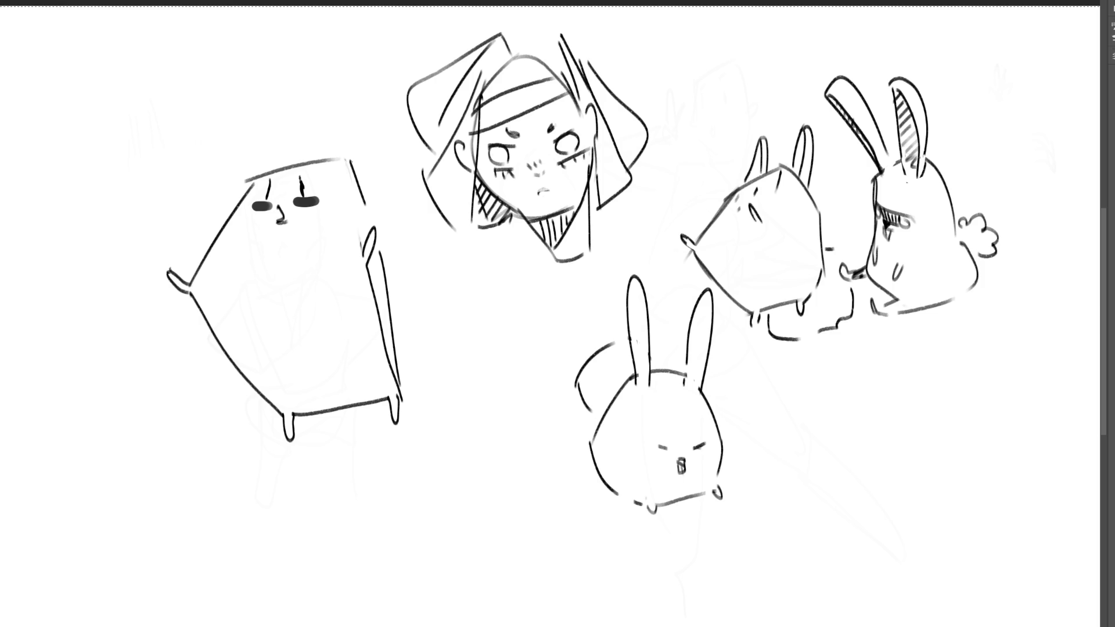
# Hatch vertical lines across the left figure's lower body
pyautogui.moveTo(209, 289); pyautogui.dragTo(216, 322)
pyautogui.moveTo(242, 286); pyautogui.dragTo(233, 345)
pyautogui.moveTo(265, 284); pyautogui.dragTo(257, 370)
pyautogui.moveTo(295, 289); pyautogui.dragTo(279, 387)
pyautogui.moveTo(319, 273)
pyautogui.mouseDown()
pyautogui.moveTo(301, 406)
pyautogui.moveTo(324, 396)
pyautogui.mouseUp()
pyautogui.moveTo(363, 261); pyautogui.dragTo(344, 389)
pyautogui.moveTo(370, 302); pyautogui.dragTo(357, 385)
pyautogui.moveTo(378, 339); pyautogui.dragTo(375, 384)
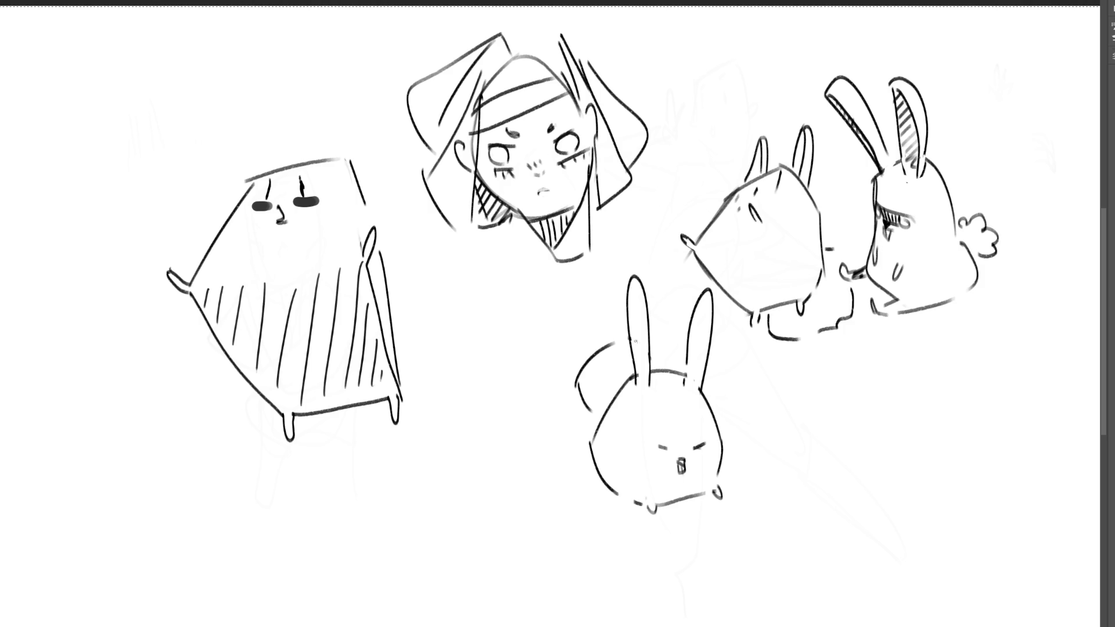
# Touch up the bottom bunny's ear lines and add a brow mark above its eye
pyautogui.hotkey('ctrl', 'z')
pyautogui.hotkey('ctrl', 'z')
pyautogui.moveTo(629, 327); pyautogui.dragTo(635, 388)
pyautogui.hotkey('ctrl', 'z')
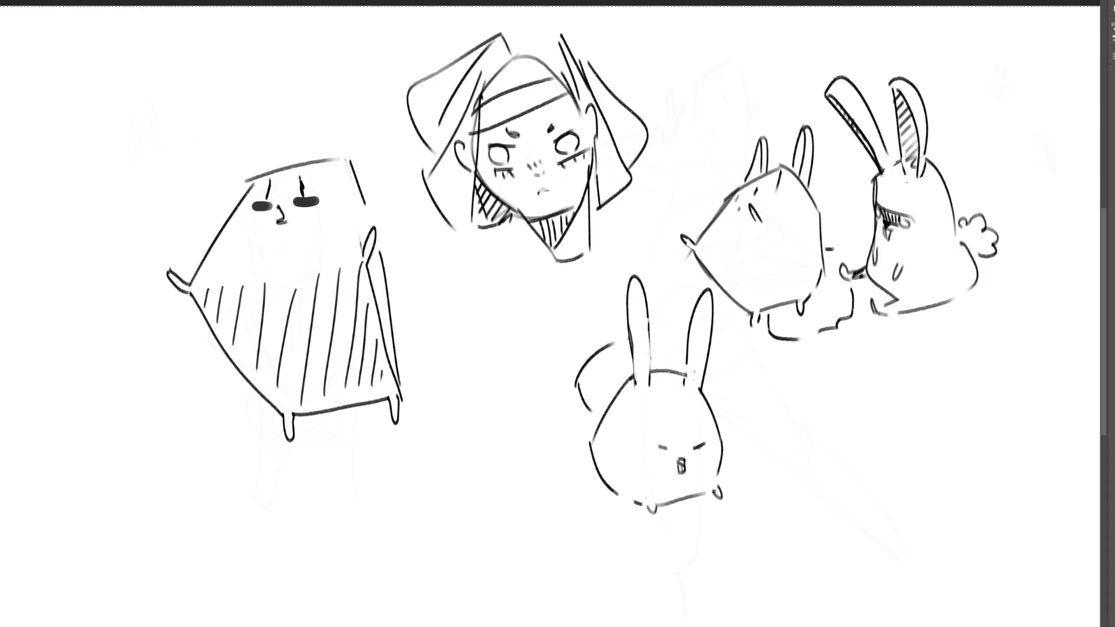
pyautogui.moveTo(686, 356)
pyautogui.mouseDown()
pyautogui.moveTo(689, 381)
pyautogui.moveTo(699, 390)
pyautogui.moveTo(705, 375)
pyautogui.mouseUp()
pyautogui.hotkey('ctrl', 'z')
pyautogui.moveTo(661, 438); pyautogui.dragTo(689, 438)
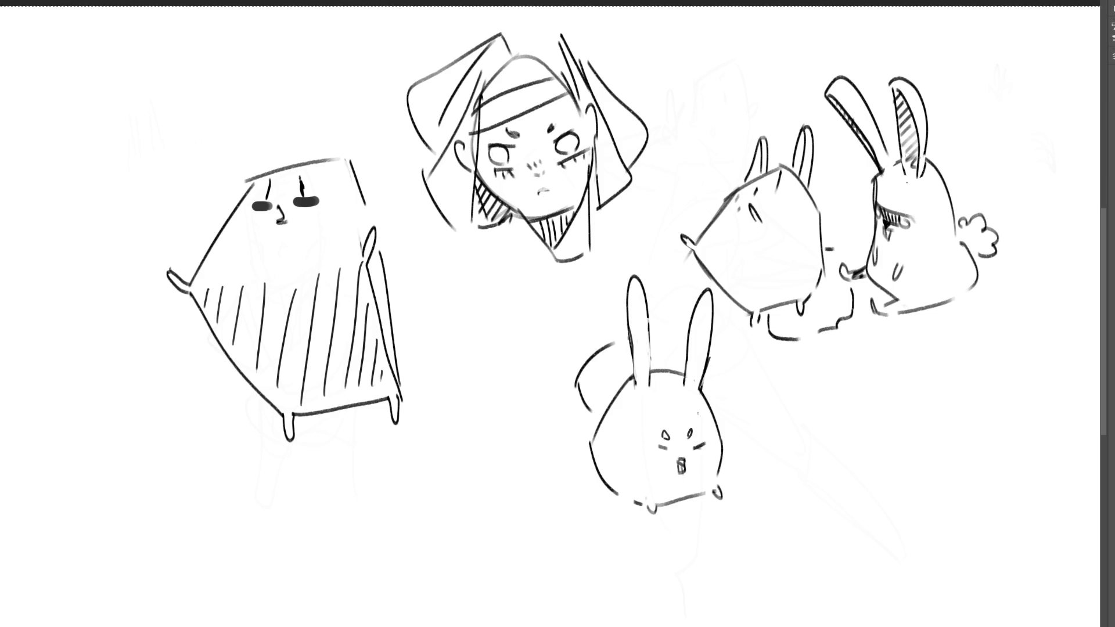
pyautogui.moveTo(871, 399); pyautogui.dragTo(838, 451)
pyautogui.hotkey('ctrl', 'z')
# Outline a new blob creature at lower right with two eyes, a mouth and drooling tongue
pyautogui.moveTo(860, 394)
pyautogui.mouseDown()
pyautogui.moveTo(847, 439)
pyautogui.moveTo(859, 388)
pyautogui.moveTo(964, 354)
pyautogui.moveTo(983, 426)
pyautogui.mouseUp()
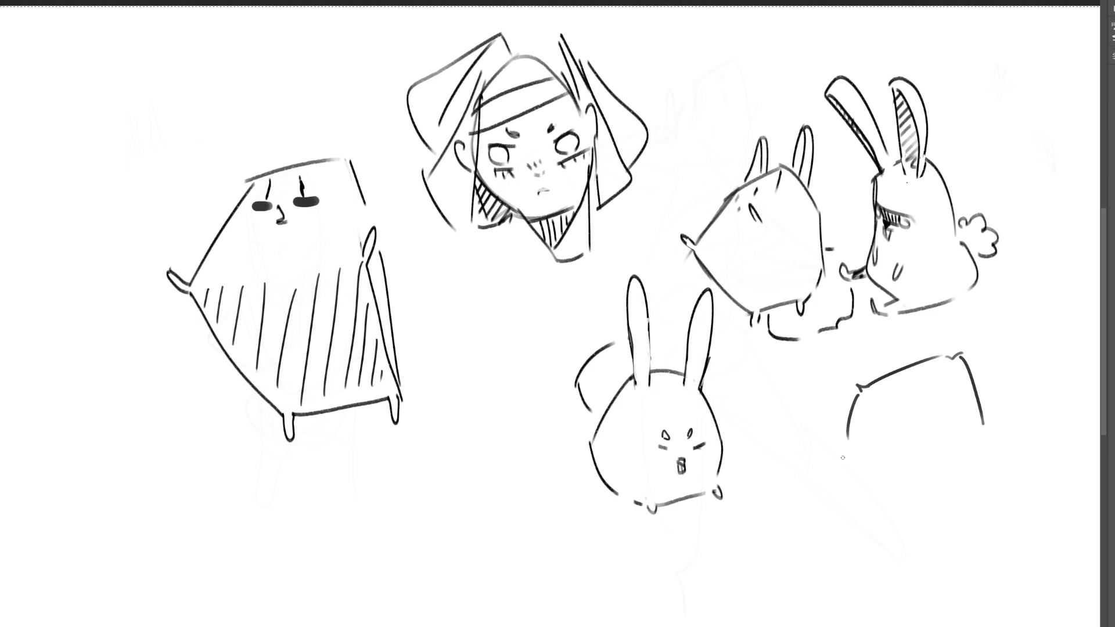
pyautogui.moveTo(868, 400)
pyautogui.mouseDown()
pyautogui.moveTo(861, 410)
pyautogui.moveTo(923, 387)
pyautogui.mouseUp()
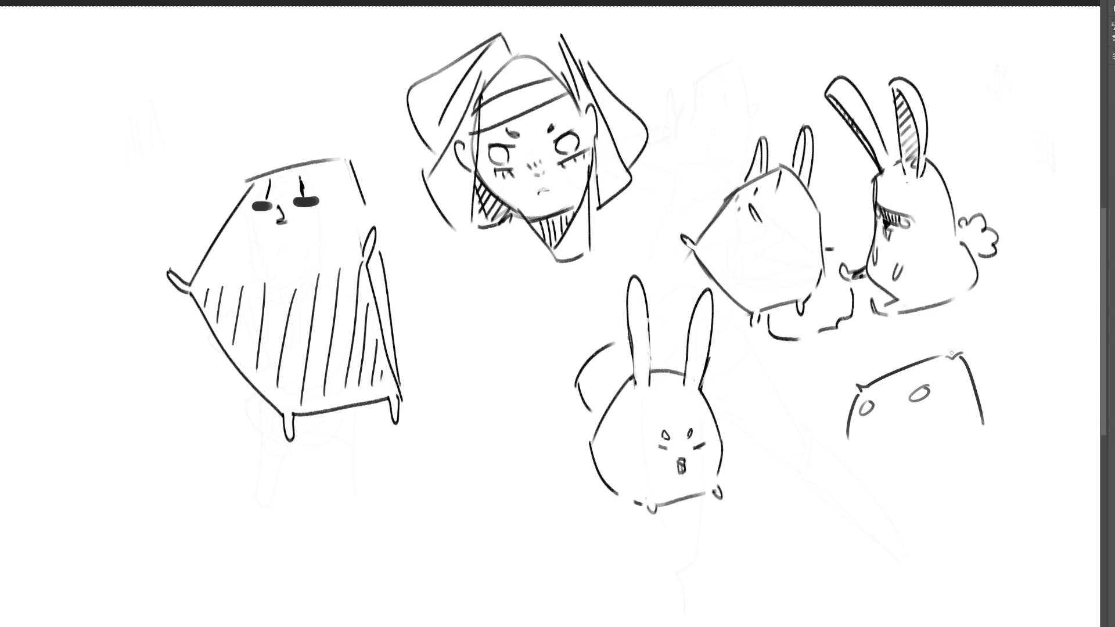
pyautogui.moveTo(879, 414)
pyautogui.mouseDown()
pyautogui.moveTo(895, 420)
pyautogui.moveTo(897, 410)
pyautogui.moveTo(890, 456)
pyautogui.mouseUp()
pyautogui.moveTo(894, 447)
pyautogui.mouseDown()
pyautogui.moveTo(895, 415)
pyautogui.moveTo(891, 457)
pyautogui.mouseUp()
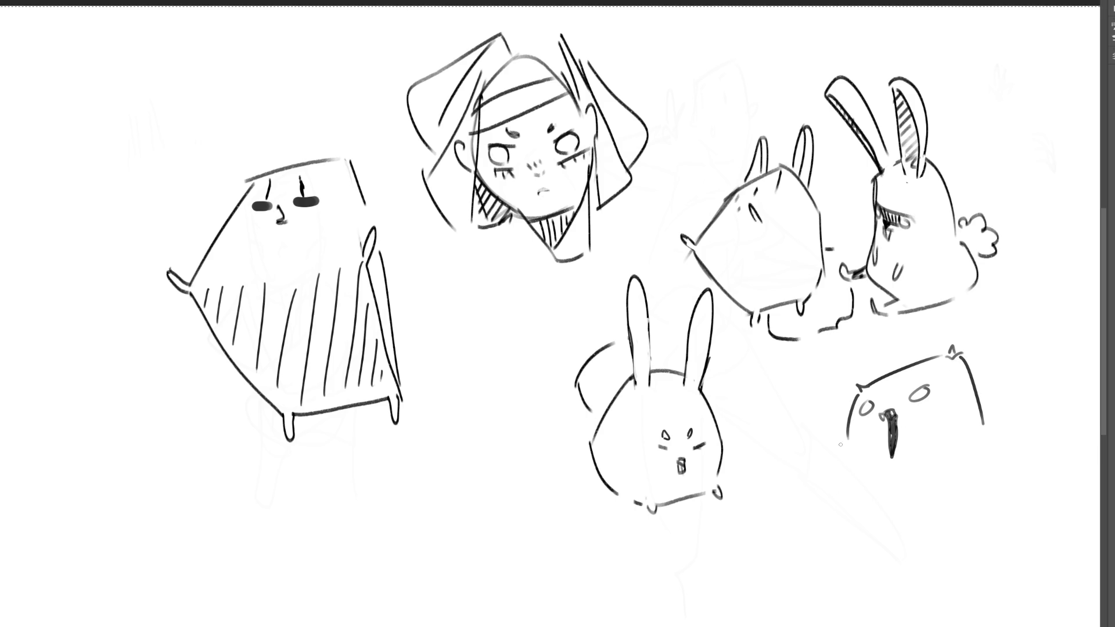
# Complete the creature's body outline with legs and small arms on both sides
pyautogui.moveTo(846, 450)
pyautogui.mouseDown()
pyautogui.moveTo(843, 506)
pyautogui.moveTo(967, 466)
pyautogui.mouseUp()
pyautogui.moveTo(842, 506)
pyautogui.mouseDown()
pyautogui.moveTo(849, 536)
pyautogui.moveTo(876, 567)
pyautogui.moveTo(924, 545)
pyautogui.moveTo(959, 547)
pyautogui.mouseUp()
pyautogui.hotkey('ctrl', 'z')
pyautogui.hotkey('ctrl', 'z')
pyautogui.moveTo(882, 568)
pyautogui.mouseDown()
pyautogui.moveTo(942, 563)
pyautogui.moveTo(981, 531)
pyautogui.moveTo(970, 556)
pyautogui.mouseUp()
pyautogui.hotkey('ctrl', 'z')
pyautogui.hotkey('ctrl', 'z')
pyautogui.moveTo(981, 510)
pyautogui.mouseDown()
pyautogui.moveTo(966, 551)
pyautogui.moveTo(989, 542)
pyautogui.mouseUp()
pyautogui.moveTo(993, 479); pyautogui.dragTo(1009, 512)
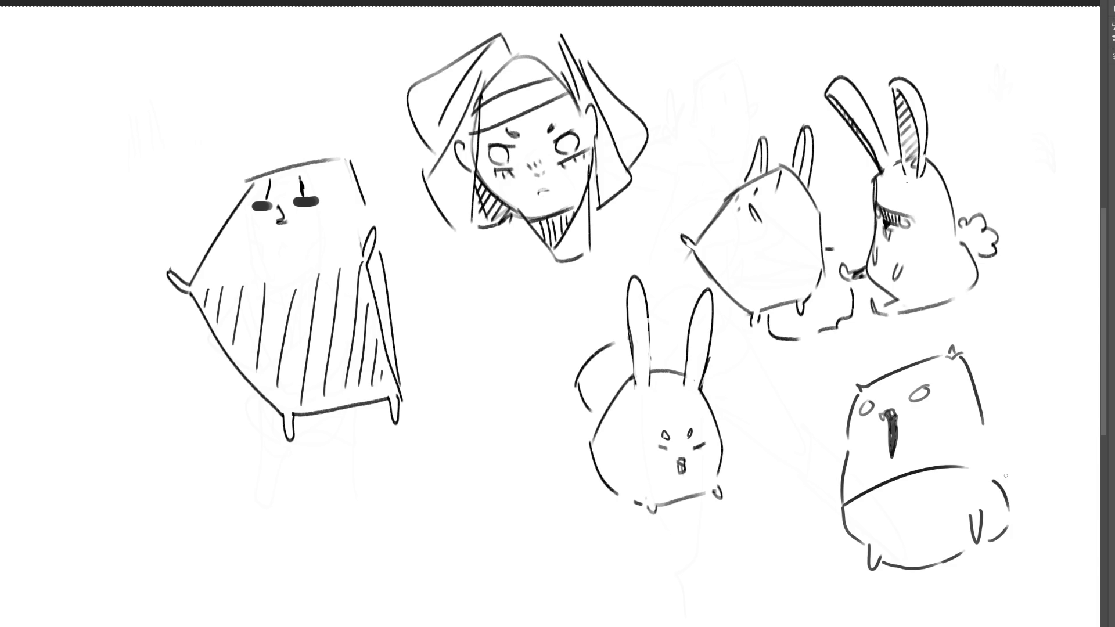
pyautogui.moveTo(989, 426)
pyautogui.mouseDown()
pyautogui.moveTo(1011, 422)
pyautogui.moveTo(986, 439)
pyautogui.mouseUp()
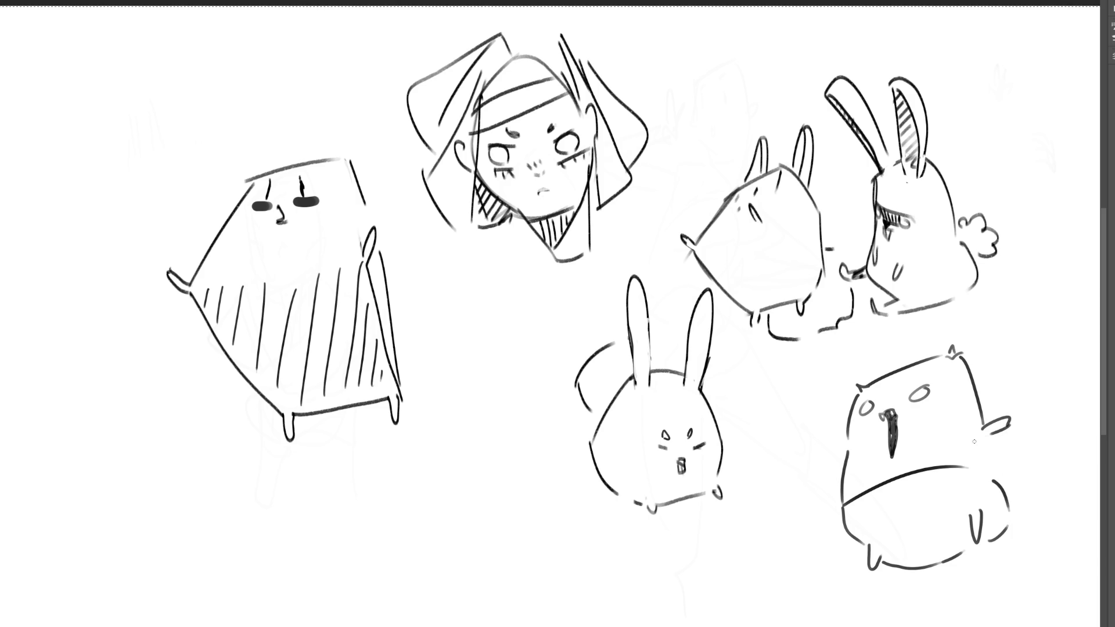
pyautogui.moveTo(839, 466)
pyautogui.mouseDown()
pyautogui.moveTo(823, 474)
pyautogui.moveTo(838, 480)
pyautogui.mouseUp()
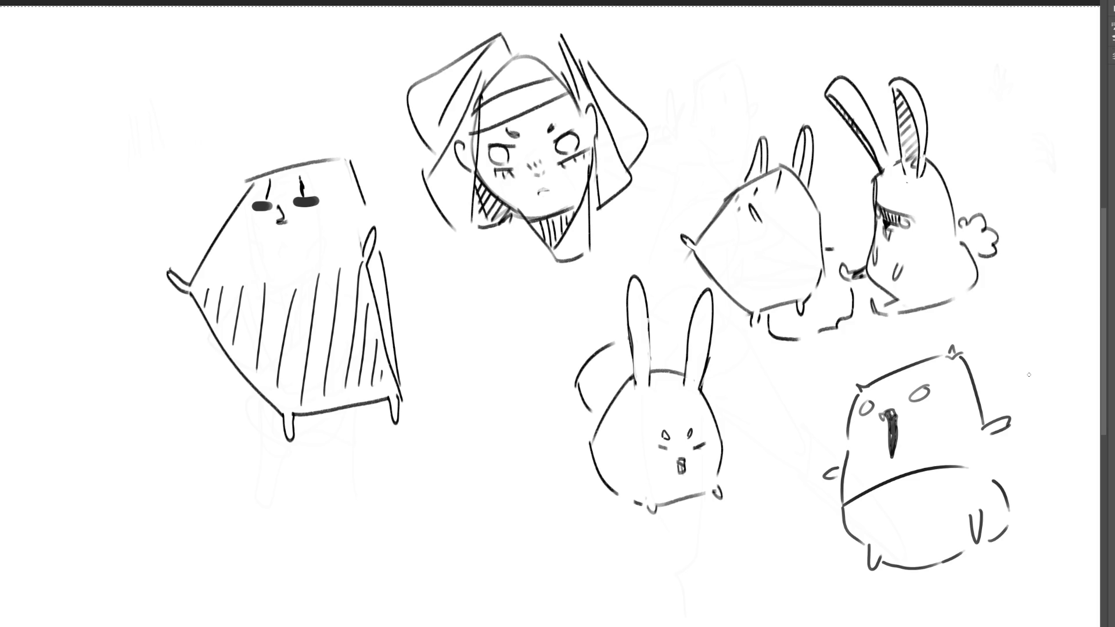
# Draw a long pitchfork with a crossbar and prongs beside the creature
pyautogui.moveTo(988, 365); pyautogui.dragTo(1021, 492)
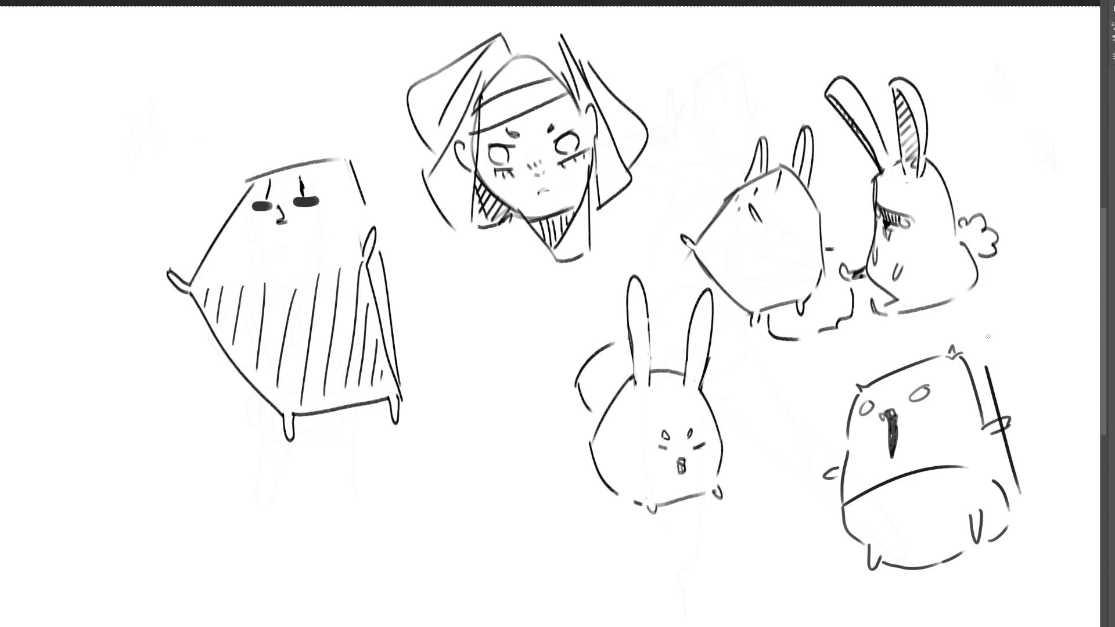
pyautogui.moveTo(959, 308)
pyautogui.mouseDown()
pyautogui.moveTo(981, 364)
pyautogui.moveTo(994, 360)
pyautogui.mouseUp()
pyautogui.hotkey('ctrl', 'z')
pyautogui.moveTo(979, 304); pyautogui.dragTo(984, 366)
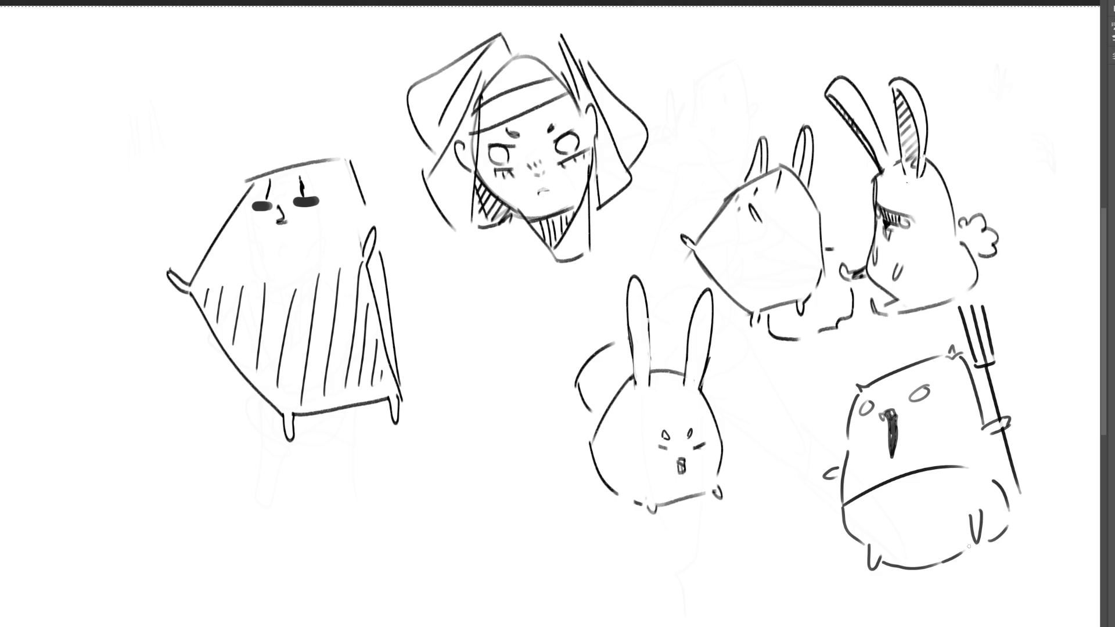
# Add a pointed devil tail and feet, then rework the left side of the girl's hair
pyautogui.moveTo(951, 559)
pyautogui.mouseDown()
pyautogui.moveTo(801, 584)
pyautogui.moveTo(767, 515)
pyautogui.moveTo(743, 538)
pyautogui.moveTo(764, 539)
pyautogui.mouseUp()
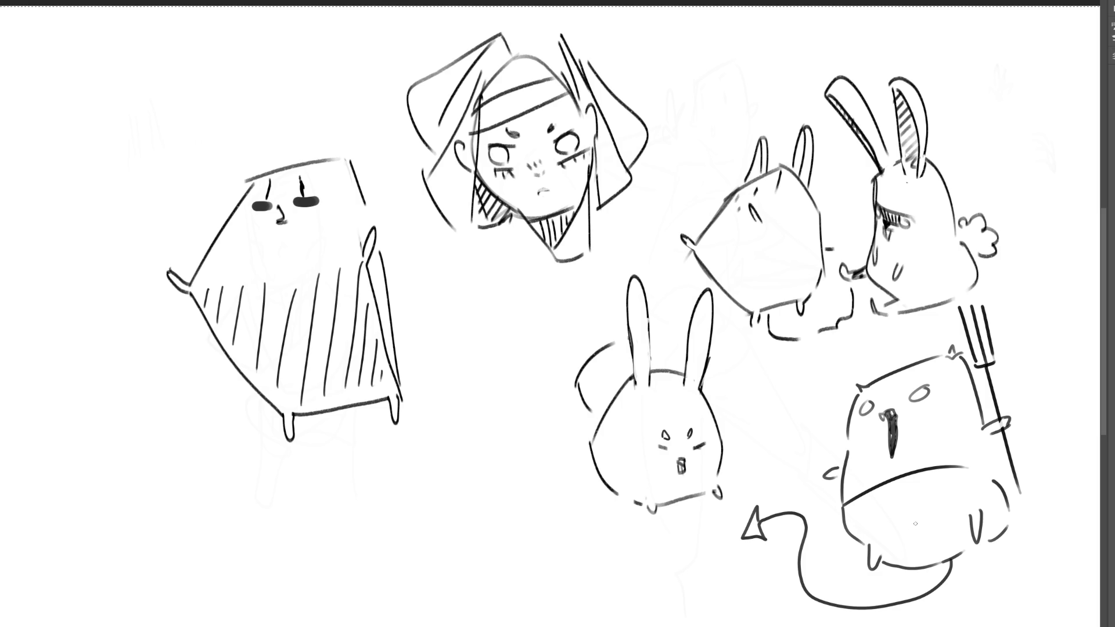
pyautogui.moveTo(866, 543); pyautogui.dragTo(887, 551)
pyautogui.moveTo(960, 517); pyautogui.dragTo(984, 509)
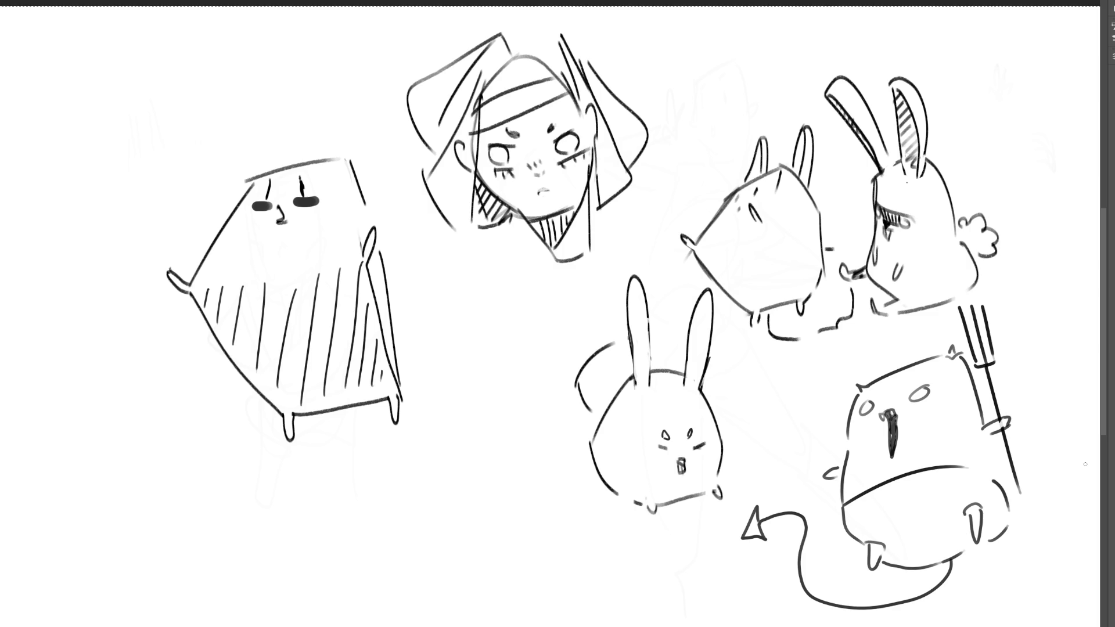
pyautogui.moveTo(477, 96)
pyautogui.mouseDown()
pyautogui.moveTo(525, 60)
pyautogui.moveTo(551, 66)
pyautogui.moveTo(490, 99)
pyautogui.moveTo(576, 51)
pyautogui.moveTo(474, 131)
pyautogui.mouseUp()
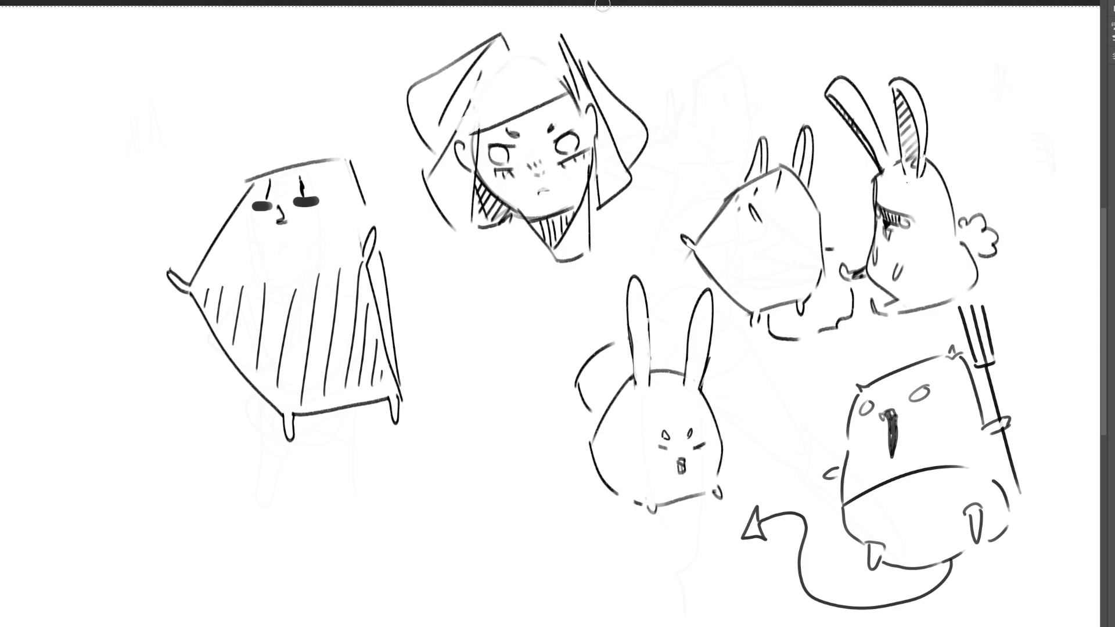
pyautogui.moveTo(493, 125)
pyautogui.mouseDown()
pyautogui.moveTo(498, 95)
pyautogui.moveTo(495, 130)
pyautogui.mouseUp()
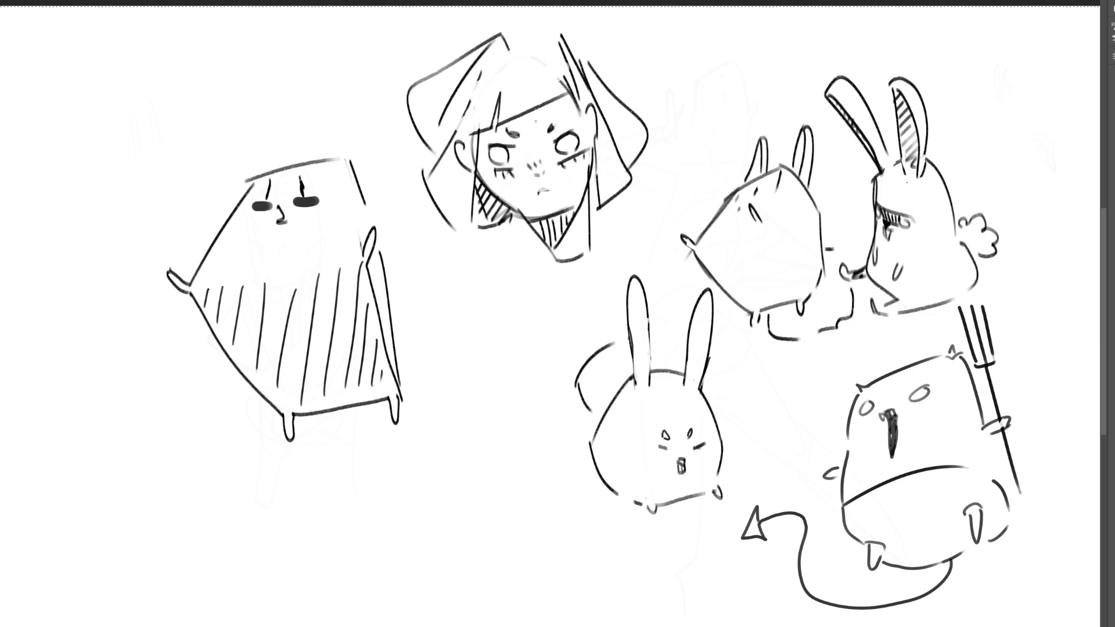
# Redraw the girl's bangs, head top and right hair, then erase the hatched left figure
pyautogui.moveTo(540, 89)
pyautogui.mouseDown()
pyautogui.moveTo(542, 109)
pyautogui.moveTo(542, 87)
pyautogui.mouseUp()
pyautogui.moveTo(474, 77)
pyautogui.mouseDown()
pyautogui.moveTo(526, 43)
pyautogui.moveTo(563, 79)
pyautogui.moveTo(614, 61)
pyautogui.moveTo(635, 114)
pyautogui.mouseUp()
pyautogui.moveTo(601, 56); pyautogui.dragTo(624, 61)
pyautogui.moveTo(632, 56); pyautogui.dragTo(630, 105)
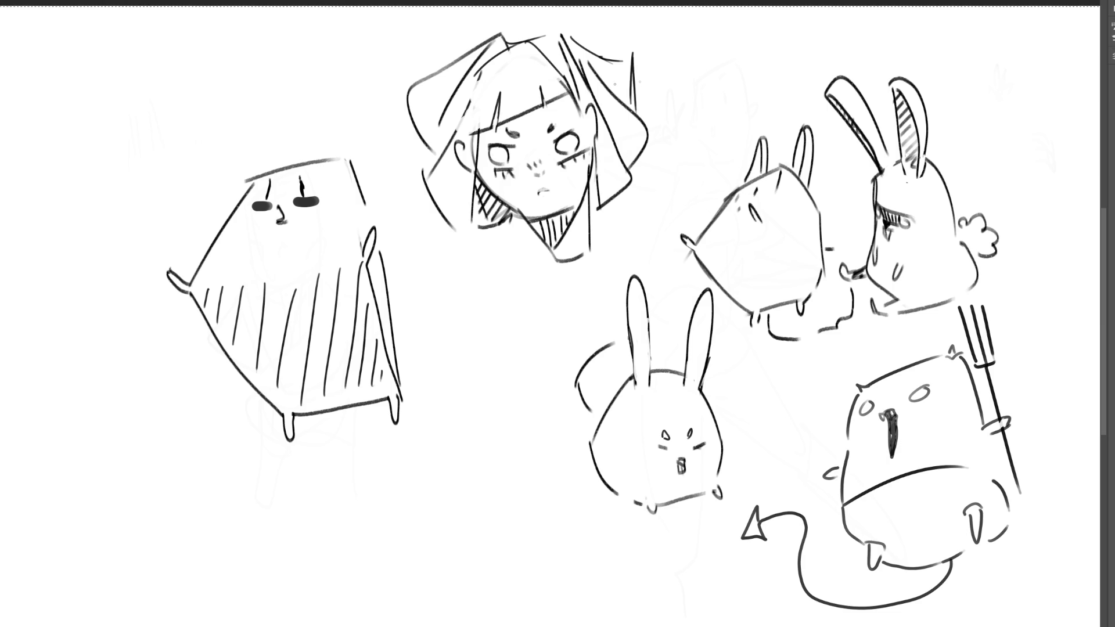
pyautogui.moveTo(348, 149)
pyautogui.mouseDown()
pyautogui.moveTo(386, 385)
pyautogui.moveTo(337, 323)
pyautogui.moveTo(272, 108)
pyautogui.moveTo(219, 411)
pyautogui.moveTo(192, 236)
pyautogui.moveTo(286, 435)
pyautogui.moveTo(174, 244)
pyautogui.moveTo(335, 444)
pyautogui.moveTo(426, 399)
pyautogui.moveTo(336, 162)
pyautogui.moveTo(302, 198)
pyautogui.mouseUp()
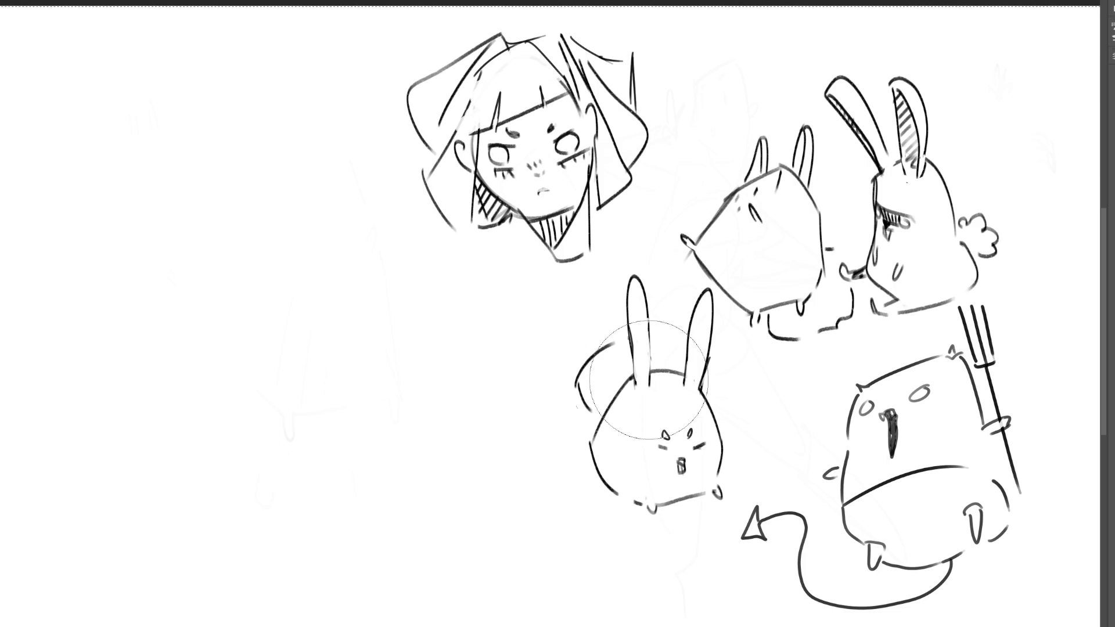
# Move the whole drawing to the canvas's left side and begin a new figure on the right
pyautogui.moveTo(892, 347); pyautogui.dragTo(479, 356)
pyautogui.press('Return')
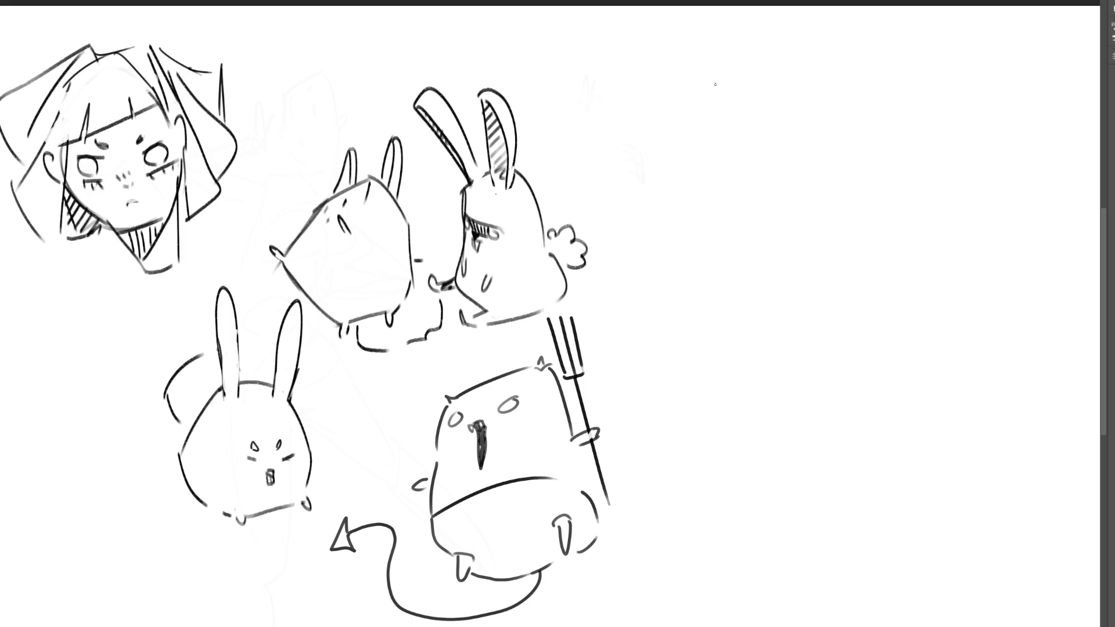
pyautogui.moveTo(750, 80); pyautogui.dragTo(717, 136)
# Undo the trial figure on the right and add strands to the girl's hair
pyautogui.moveTo(749, 80)
pyautogui.mouseDown()
pyautogui.moveTo(801, 138)
pyautogui.moveTo(808, 175)
pyautogui.mouseUp()
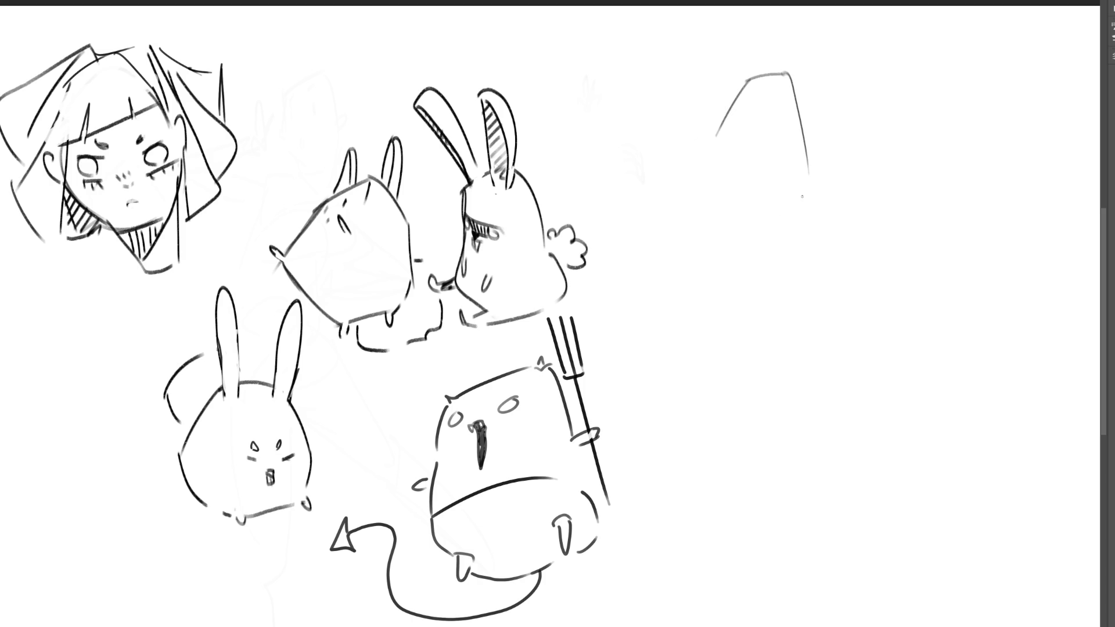
pyautogui.hotkey('ctrl', 'z')
pyautogui.hotkey('ctrl', 'z')
pyautogui.hotkey('ctrl', 'z')
pyautogui.moveTo(156, 107); pyautogui.dragTo(203, 180)
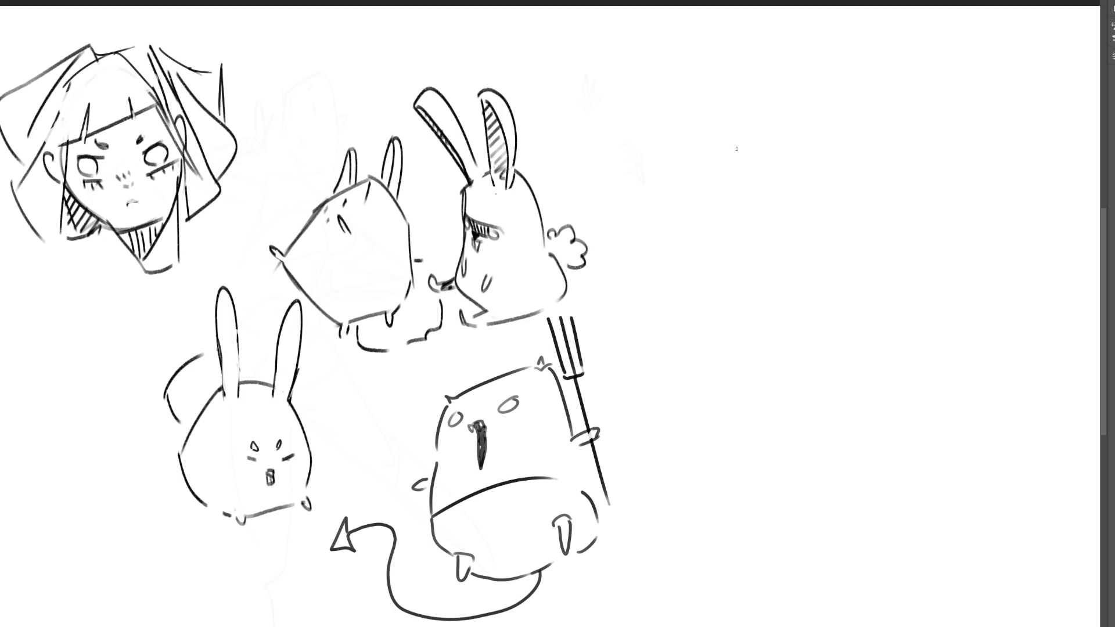
# Draw an oval body at upper right with an eye and a fluffy tail
pyautogui.moveTo(737, 153); pyautogui.dragTo(733, 213)
pyautogui.moveTo(734, 153)
pyautogui.mouseDown()
pyautogui.moveTo(775, 127)
pyautogui.moveTo(836, 231)
pyautogui.mouseUp()
pyautogui.moveTo(730, 150)
pyautogui.mouseDown()
pyautogui.moveTo(736, 238)
pyautogui.moveTo(772, 273)
pyautogui.moveTo(820, 283)
pyautogui.moveTo(847, 248)
pyautogui.mouseUp()
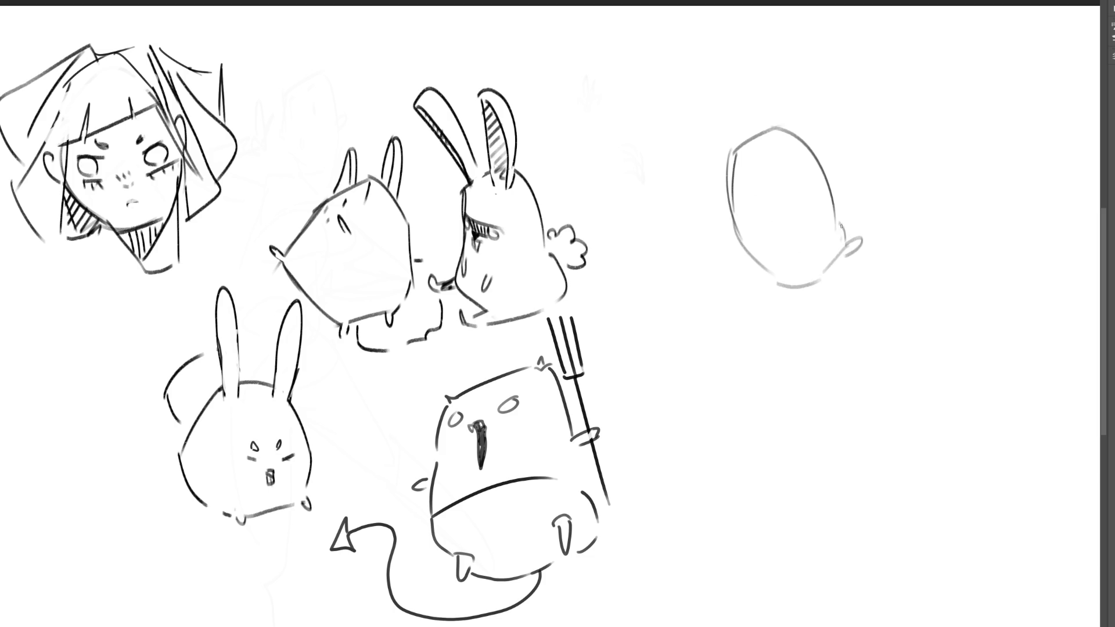
pyautogui.moveTo(756, 212)
pyautogui.mouseDown()
pyautogui.moveTo(768, 221)
pyautogui.moveTo(758, 272)
pyautogui.mouseUp()
pyautogui.moveTo(835, 181)
pyautogui.mouseDown()
pyautogui.moveTo(847, 176)
pyautogui.moveTo(851, 217)
pyautogui.mouseUp()
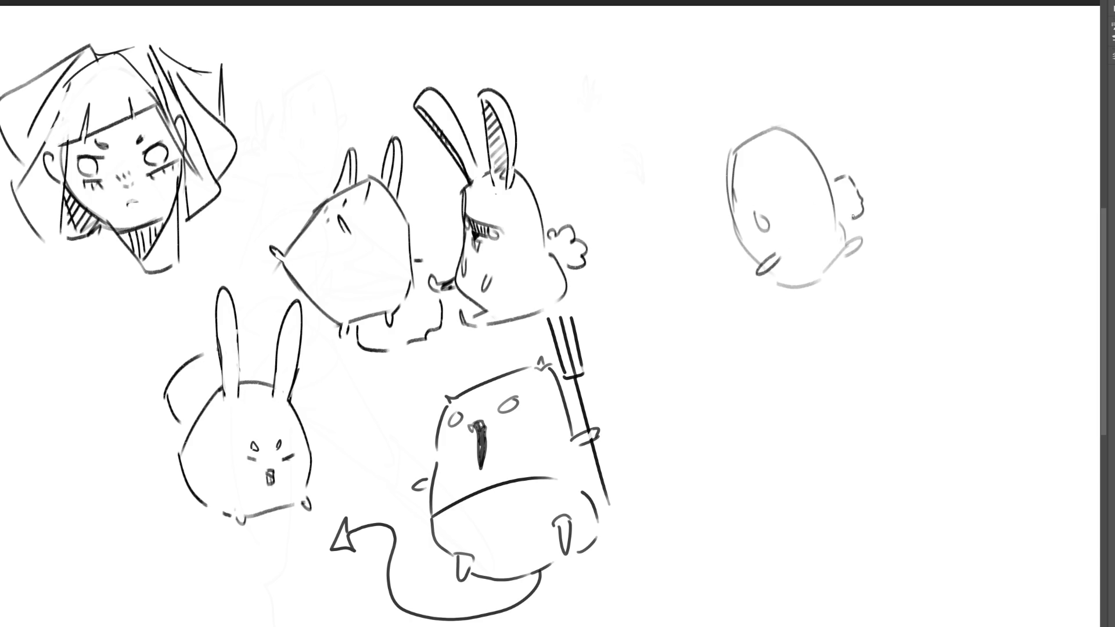
# Give the upper-right bunny two long ears, a face mark, lower body line and a foot
pyautogui.moveTo(750, 141)
pyautogui.mouseDown()
pyautogui.moveTo(748, 93)
pyautogui.moveTo(784, 71)
pyautogui.moveTo(752, 143)
pyautogui.moveTo(802, 123)
pyautogui.moveTo(805, 163)
pyautogui.moveTo(791, 178)
pyautogui.moveTo(793, 144)
pyautogui.moveTo(842, 94)
pyautogui.mouseUp()
pyautogui.moveTo(840, 108); pyautogui.dragTo(810, 148)
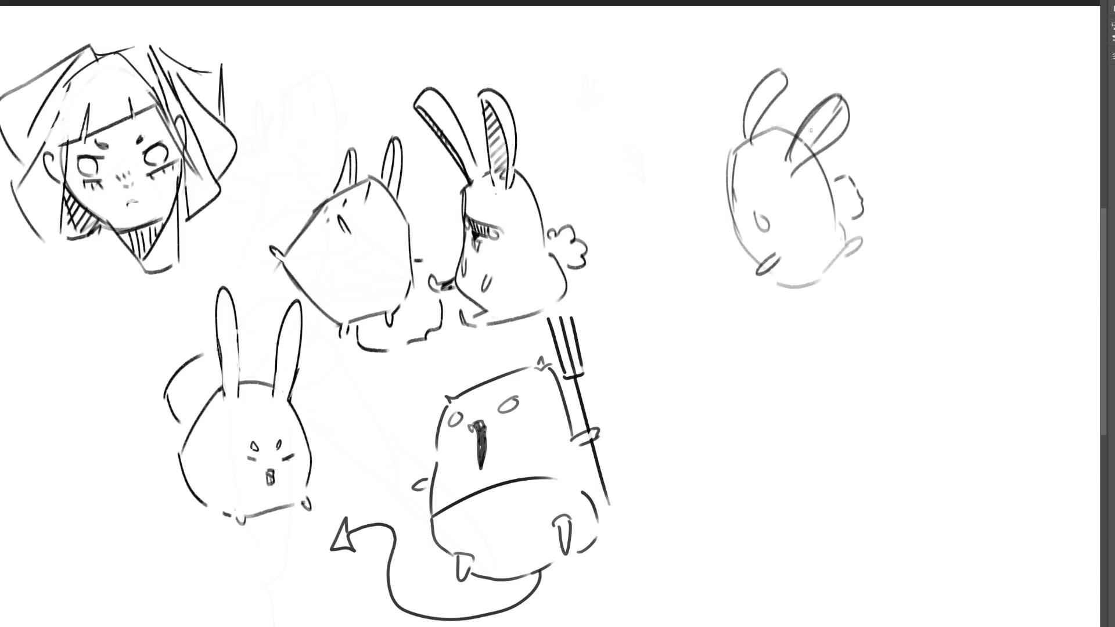
pyautogui.moveTo(776, 72); pyautogui.dragTo(764, 102)
pyautogui.moveTo(739, 218); pyautogui.dragTo(743, 231)
pyautogui.moveTo(806, 284); pyautogui.dragTo(864, 238)
pyautogui.moveTo(739, 252); pyautogui.dragTo(744, 261)
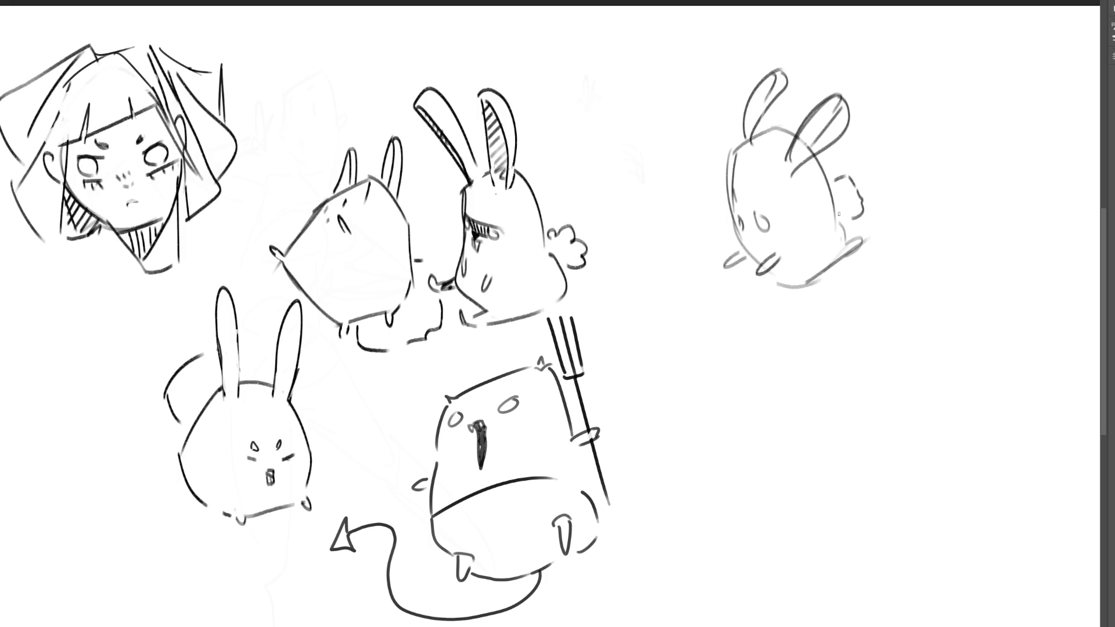
# Draw a hatched base under the bunny and start an egg shape below it
pyautogui.moveTo(807, 274)
pyautogui.mouseDown()
pyautogui.moveTo(839, 257)
pyautogui.moveTo(810, 280)
pyautogui.moveTo(830, 278)
pyautogui.mouseUp()
pyautogui.moveTo(742, 294)
pyautogui.mouseDown()
pyautogui.moveTo(783, 313)
pyautogui.moveTo(866, 271)
pyautogui.mouseUp()
pyautogui.moveTo(753, 296)
pyautogui.mouseDown()
pyautogui.moveTo(791, 284)
pyautogui.moveTo(803, 310)
pyautogui.moveTo(835, 278)
pyautogui.moveTo(854, 287)
pyautogui.moveTo(876, 260)
pyautogui.mouseUp()
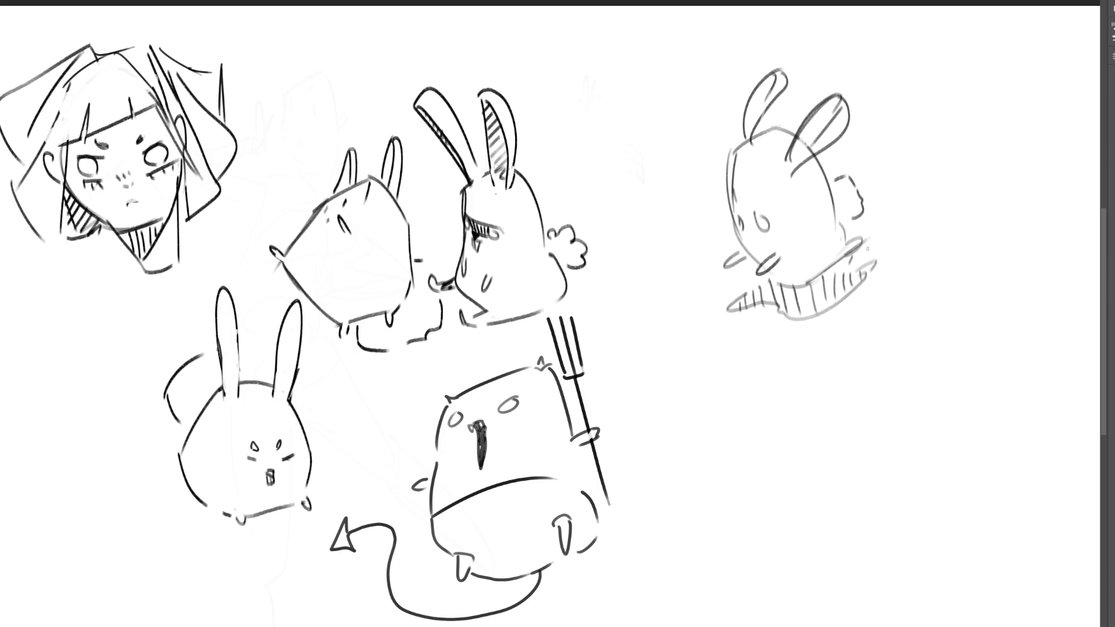
pyautogui.moveTo(840, 427)
pyautogui.mouseDown()
pyautogui.moveTo(865, 362)
pyautogui.moveTo(944, 426)
pyautogui.mouseUp()
pyautogui.moveTo(849, 404)
pyautogui.mouseDown()
pyautogui.moveTo(841, 456)
pyautogui.moveTo(935, 405)
pyautogui.moveTo(942, 460)
pyautogui.mouseUp()
# Round out the lower-right egg's outline and close the gap in its bottom curve
pyautogui.moveTo(842, 446); pyautogui.dragTo(887, 485)
pyautogui.moveTo(939, 459); pyautogui.dragTo(925, 476)
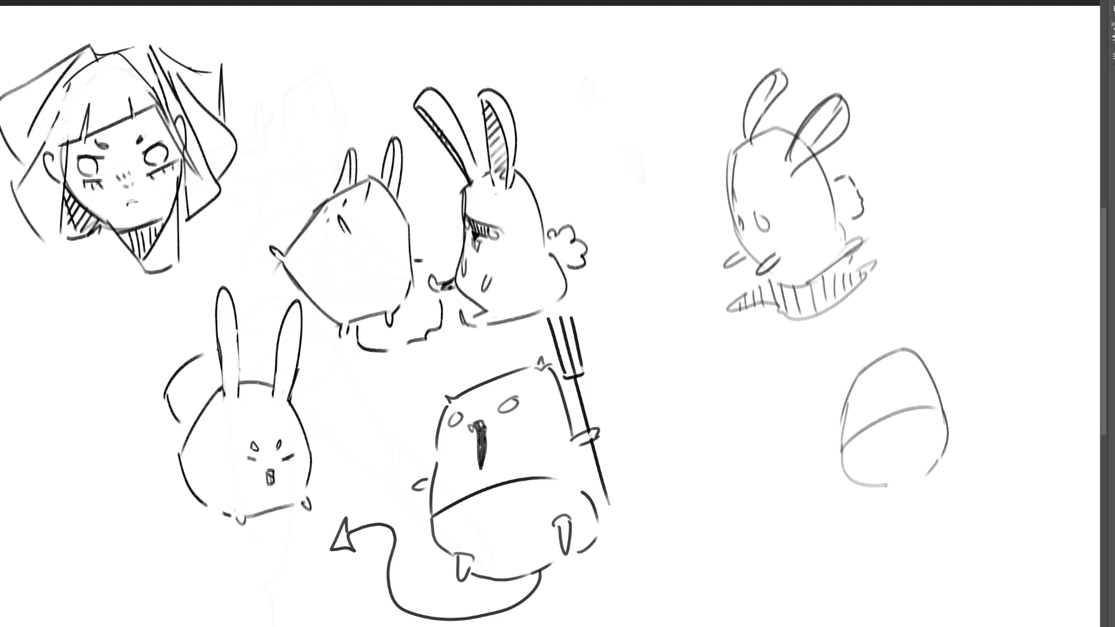
pyautogui.moveTo(840, 438)
pyautogui.mouseDown()
pyautogui.moveTo(889, 399)
pyautogui.moveTo(892, 412)
pyautogui.mouseUp()
pyautogui.moveTo(887, 486); pyautogui.dragTo(929, 473)
# Add face marks, little ears and paw strokes to the egg creature
pyautogui.moveTo(883, 368)
pyautogui.mouseDown()
pyautogui.moveTo(873, 385)
pyautogui.moveTo(880, 375)
pyautogui.mouseUp()
pyautogui.moveTo(936, 371); pyautogui.dragTo(941, 385)
pyautogui.moveTo(839, 412); pyautogui.dragTo(834, 418)
pyautogui.moveTo(896, 382); pyautogui.dragTo(904, 380)
pyautogui.moveTo(839, 411); pyautogui.dragTo(850, 402)
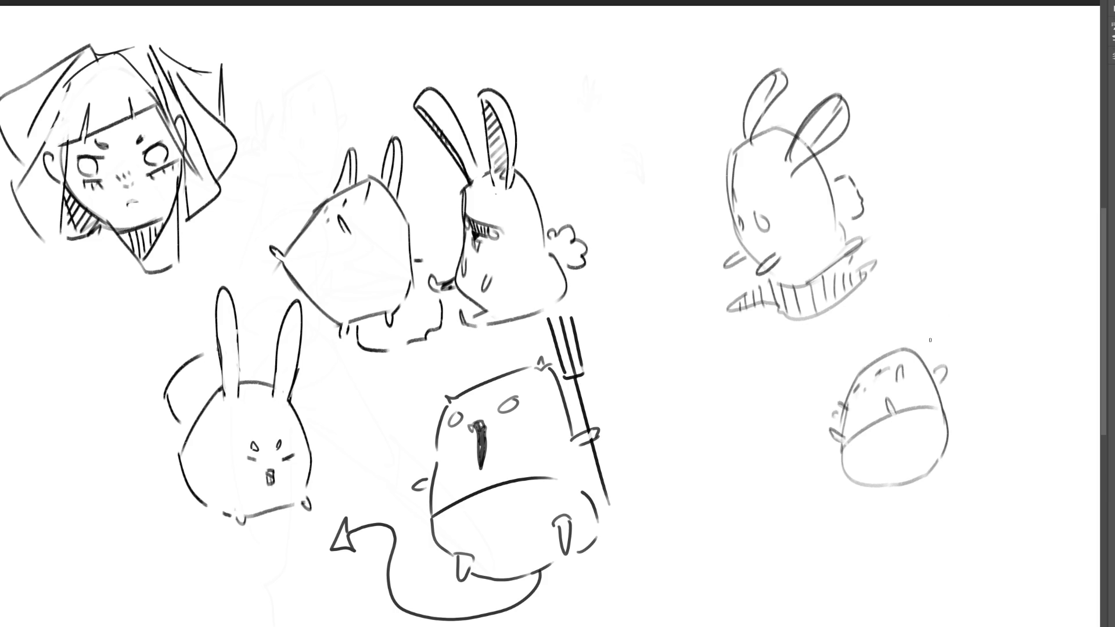
pyautogui.moveTo(844, 435); pyautogui.dragTo(850, 450)
pyautogui.moveTo(888, 415); pyautogui.dragTo(902, 411)
# Redraw the upper bunny's ear lines, then sketch a dot-eyed arch near the top centre
pyautogui.moveTo(793, 142)
pyautogui.mouseDown()
pyautogui.moveTo(790, 167)
pyautogui.moveTo(810, 111)
pyautogui.mouseUp()
pyautogui.moveTo(785, 162)
pyautogui.mouseDown()
pyautogui.moveTo(819, 106)
pyautogui.moveTo(805, 143)
pyautogui.mouseUp()
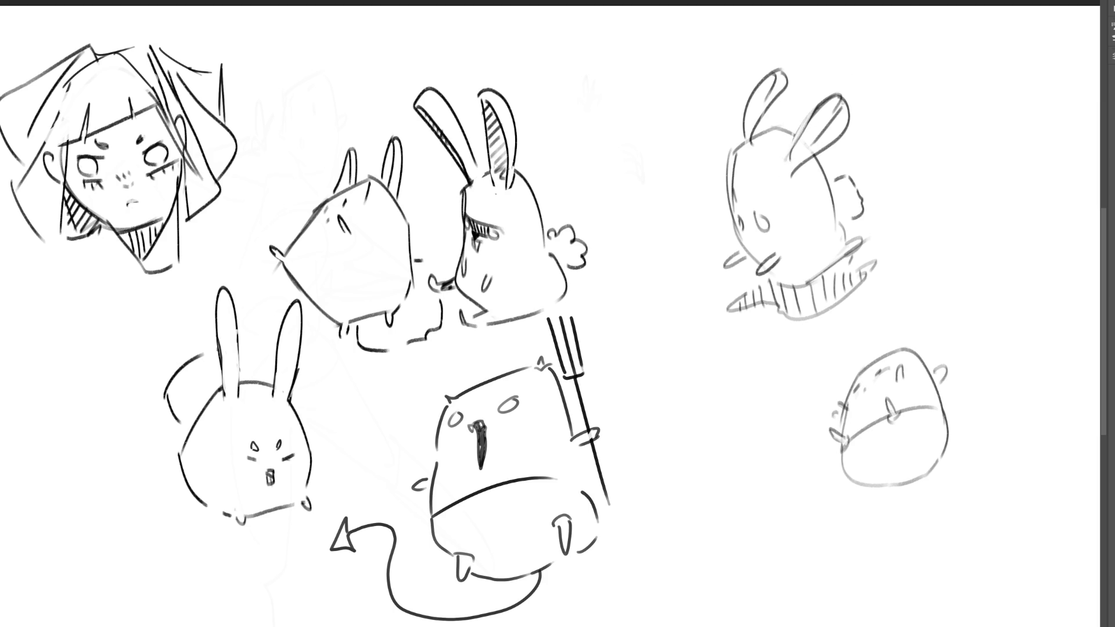
pyautogui.moveTo(843, 99); pyautogui.dragTo(792, 170)
pyautogui.moveTo(767, 98)
pyautogui.mouseDown()
pyautogui.moveTo(734, 183)
pyautogui.moveTo(736, 164)
pyautogui.moveTo(741, 208)
pyautogui.mouseUp()
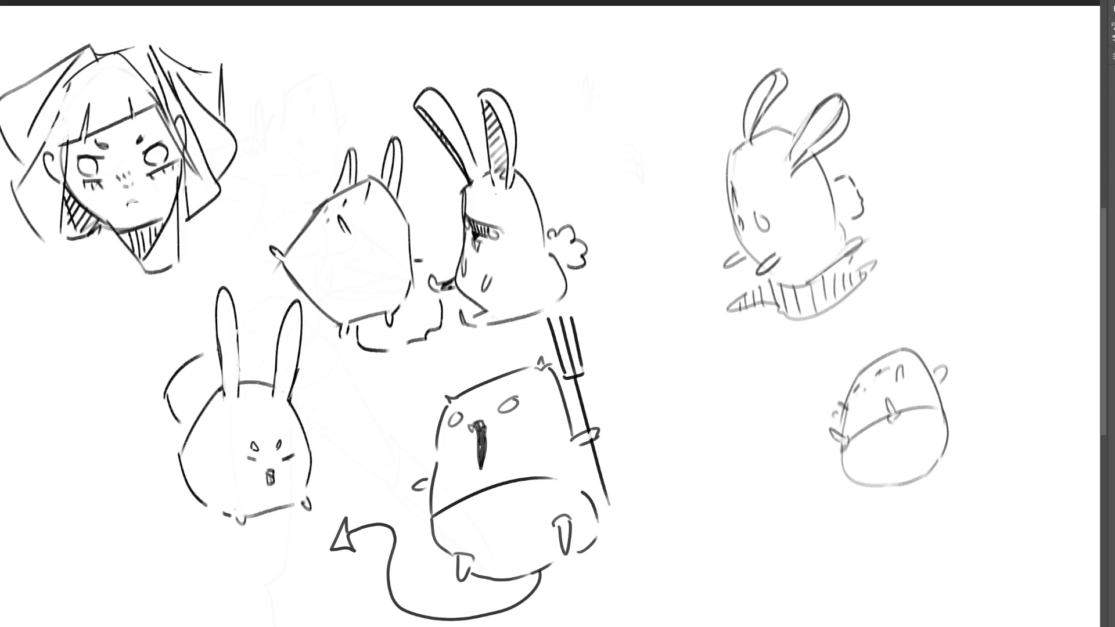
pyautogui.moveTo(730, 151); pyautogui.dragTo(729, 169)
pyautogui.hotkey('ctrl', 'z')
pyautogui.moveTo(607, 83)
pyautogui.mouseDown()
pyautogui.moveTo(601, 134)
pyautogui.moveTo(615, 68)
pyautogui.moveTo(671, 105)
pyautogui.mouseUp()
pyautogui.moveTo(615, 83)
pyautogui.mouseDown()
pyautogui.moveTo(634, 74)
pyautogui.moveTo(624, 86)
pyautogui.mouseUp()
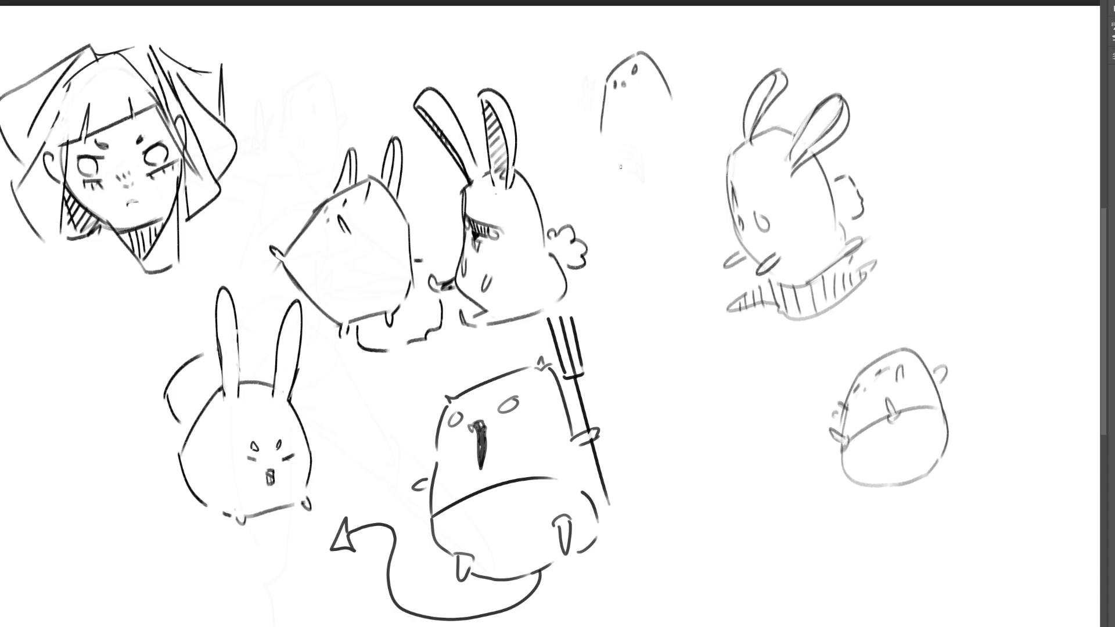
# Sketch an oval body below the arch, retrying its bottom curve, foot and top edge
pyautogui.moveTo(610, 166); pyautogui.dragTo(628, 227)
pyautogui.moveTo(655, 124)
pyautogui.mouseDown()
pyautogui.moveTo(608, 170)
pyautogui.moveTo(691, 227)
pyautogui.moveTo(660, 202)
pyautogui.moveTo(691, 187)
pyautogui.moveTo(668, 189)
pyautogui.moveTo(686, 175)
pyautogui.mouseUp()
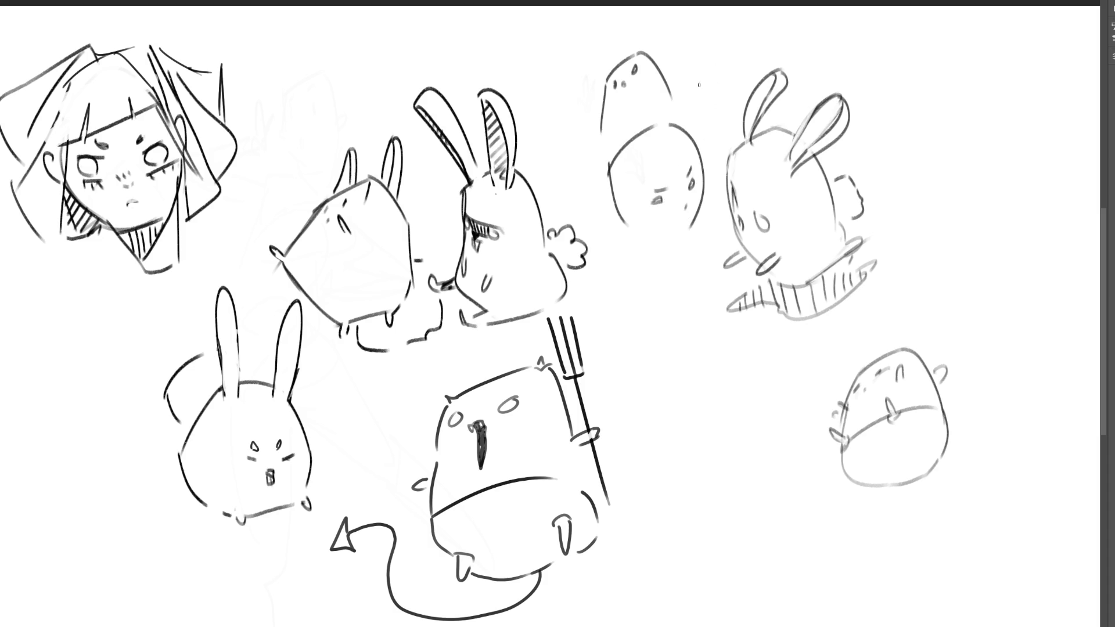
pyautogui.moveTo(625, 222); pyautogui.dragTo(683, 226)
pyautogui.hotkey('ctrl', 'z')
pyautogui.moveTo(617, 210); pyautogui.dragTo(667, 237)
pyautogui.hotkey('ctrl', 'z')
pyautogui.moveTo(615, 212)
pyautogui.mouseDown()
pyautogui.moveTo(671, 236)
pyautogui.moveTo(688, 224)
pyautogui.moveTo(636, 244)
pyautogui.moveTo(659, 249)
pyautogui.mouseUp()
pyautogui.moveTo(702, 206); pyautogui.dragTo(692, 231)
pyautogui.hotkey('ctrl', 'z')
pyautogui.moveTo(604, 170)
pyautogui.mouseDown()
pyautogui.moveTo(614, 228)
pyautogui.moveTo(668, 116)
pyautogui.moveTo(699, 141)
pyautogui.mouseUp()
pyautogui.hotkey('ctrl', 'z')
pyautogui.hotkey('ctrl', 'z')
# Add a small leg, outline the round figure's head, and begin an egg at the far right
pyautogui.hotkey('ctrl', 'z')
pyautogui.moveTo(665, 239)
pyautogui.mouseDown()
pyautogui.moveTo(688, 243)
pyautogui.moveTo(707, 220)
pyautogui.moveTo(676, 232)
pyautogui.moveTo(679, 259)
pyautogui.moveTo(665, 234)
pyautogui.moveTo(614, 234)
pyautogui.moveTo(654, 242)
pyautogui.moveTo(632, 208)
pyautogui.moveTo(631, 170)
pyautogui.moveTo(683, 153)
pyautogui.mouseUp()
pyautogui.moveTo(610, 195)
pyautogui.mouseDown()
pyautogui.moveTo(591, 152)
pyautogui.moveTo(650, 104)
pyautogui.mouseUp()
pyautogui.moveTo(681, 110); pyautogui.dragTo(702, 148)
pyautogui.hotkey('ctrl', 'z')
pyautogui.hotkey('ctrl', 'z')
pyautogui.hotkey('ctrl', 'z')
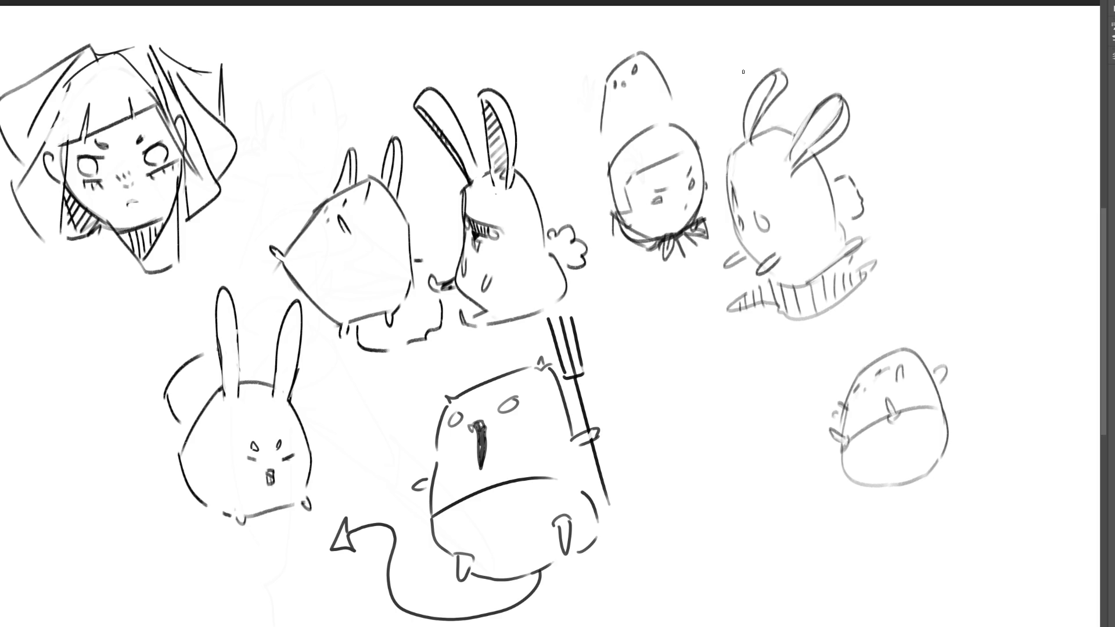
pyautogui.moveTo(921, 158)
pyautogui.mouseDown()
pyautogui.moveTo(911, 210)
pyautogui.moveTo(960, 152)
pyautogui.moveTo(987, 237)
pyautogui.mouseUp()
# Draw the far-right egg outline with its hooked right end and doubled base line
pyautogui.moveTo(925, 163); pyautogui.dragTo(913, 261)
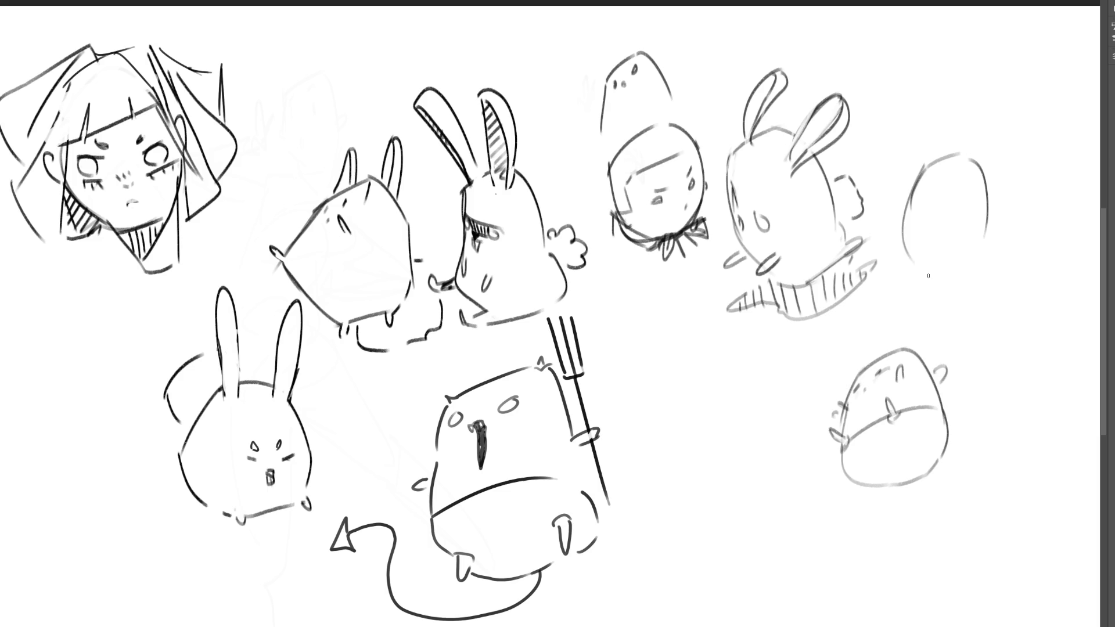
pyautogui.hotkey('ctrl', 'z')
pyautogui.moveTo(913, 201); pyautogui.dragTo(908, 283)
pyautogui.hotkey('ctrl', 'z')
pyautogui.moveTo(910, 210)
pyautogui.mouseDown()
pyautogui.moveTo(906, 296)
pyautogui.moveTo(994, 263)
pyautogui.mouseUp()
pyautogui.moveTo(985, 243); pyautogui.dragTo(996, 256)
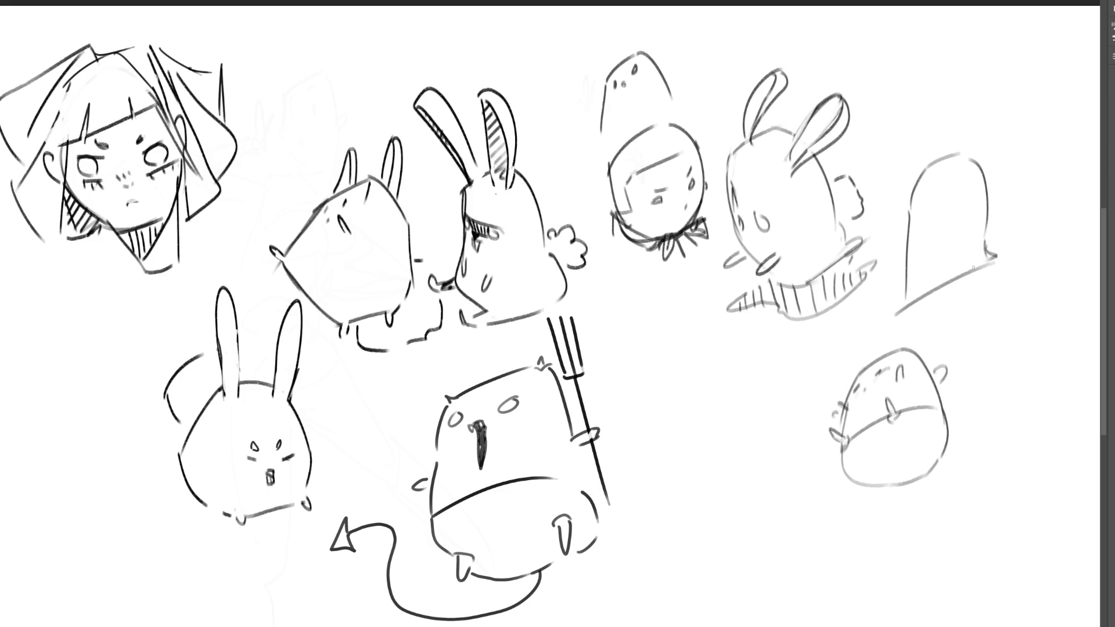
pyautogui.moveTo(895, 317); pyautogui.dragTo(955, 289)
pyautogui.moveTo(997, 256); pyautogui.dragTo(895, 319)
# Add an eye and a beak to the far-right figure, removing the dark beak tip
pyautogui.moveTo(928, 183); pyautogui.dragTo(912, 213)
pyautogui.moveTo(989, 203); pyautogui.dragTo(992, 208)
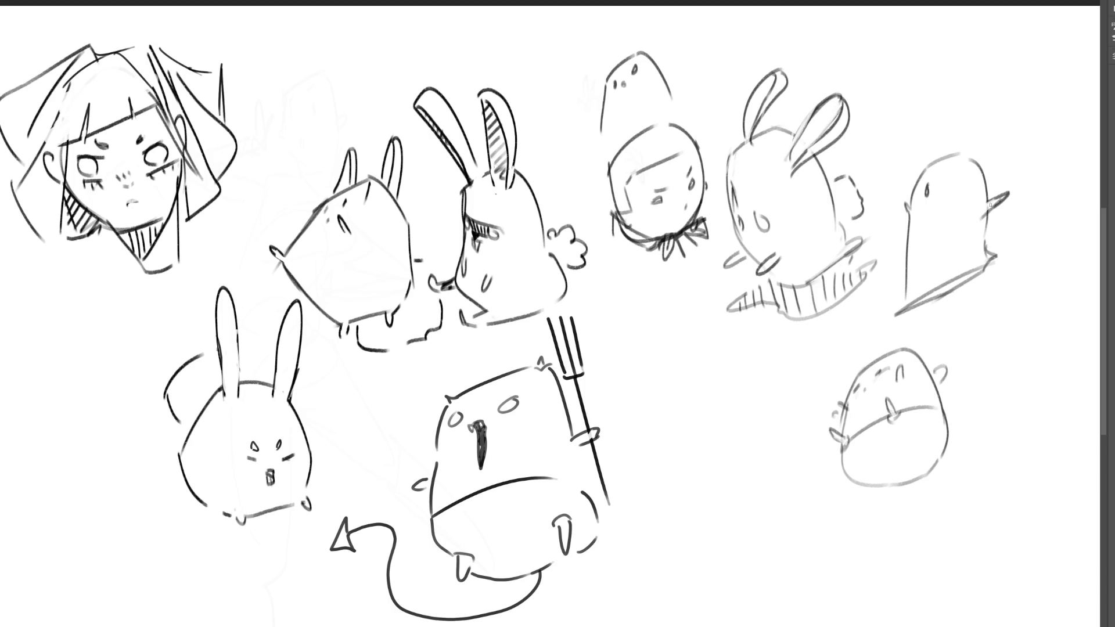
pyautogui.moveTo(1008, 194)
pyautogui.mouseDown()
pyautogui.moveTo(975, 214)
pyautogui.moveTo(988, 205)
pyautogui.mouseUp()
pyautogui.hotkey('ctrl', 'z')
# Draw the rabbit's long ear with a darkened edge, discarding the extra head outlines
pyautogui.moveTo(911, 191)
pyautogui.mouseDown()
pyautogui.moveTo(903, 169)
pyautogui.moveTo(928, 99)
pyautogui.moveTo(994, 72)
pyautogui.moveTo(1054, 101)
pyautogui.moveTo(1061, 145)
pyautogui.mouseUp()
pyautogui.hotkey('ctrl', 'z')
pyautogui.hotkey('ctrl', 'z')
pyautogui.hotkey('ctrl', 'z')
pyautogui.hotkey('ctrl', 'z')
pyautogui.hotkey('ctrl', 'z')
pyautogui.moveTo(955, 153)
pyautogui.mouseDown()
pyautogui.moveTo(1064, 121)
pyautogui.moveTo(985, 149)
pyautogui.moveTo(984, 170)
pyautogui.moveTo(1052, 127)
pyautogui.moveTo(1067, 137)
pyautogui.moveTo(1004, 152)
pyautogui.moveTo(1074, 136)
pyautogui.mouseUp()
pyautogui.hotkey('ctrl', 'z')
pyautogui.hotkey('ctrl', 'z')
pyautogui.moveTo(994, 162)
pyautogui.mouseDown()
pyautogui.moveTo(1063, 144)
pyautogui.moveTo(1051, 129)
pyautogui.moveTo(992, 143)
pyautogui.moveTo(1064, 138)
pyautogui.moveTo(969, 148)
pyautogui.moveTo(1051, 127)
pyautogui.mouseUp()
pyautogui.hotkey('ctrl', 'z')
pyautogui.hotkey('ctrl', 'z')
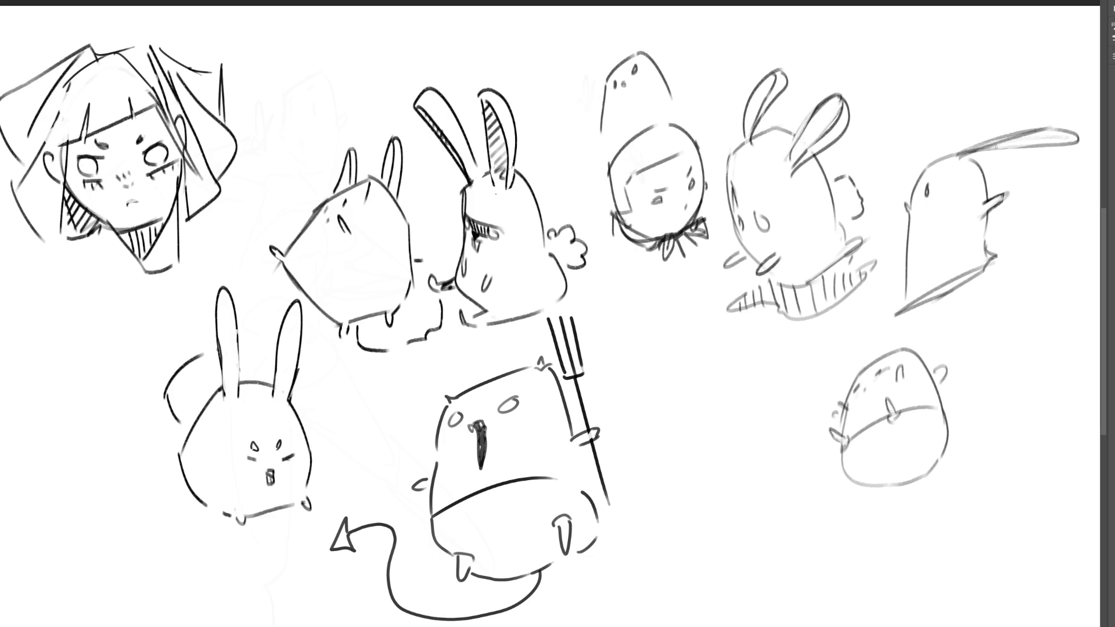
pyautogui.moveTo(1070, 141)
pyautogui.mouseDown()
pyautogui.moveTo(952, 156)
pyautogui.moveTo(1037, 128)
pyautogui.mouseUp()
pyautogui.moveTo(959, 155); pyautogui.dragTo(1045, 130)
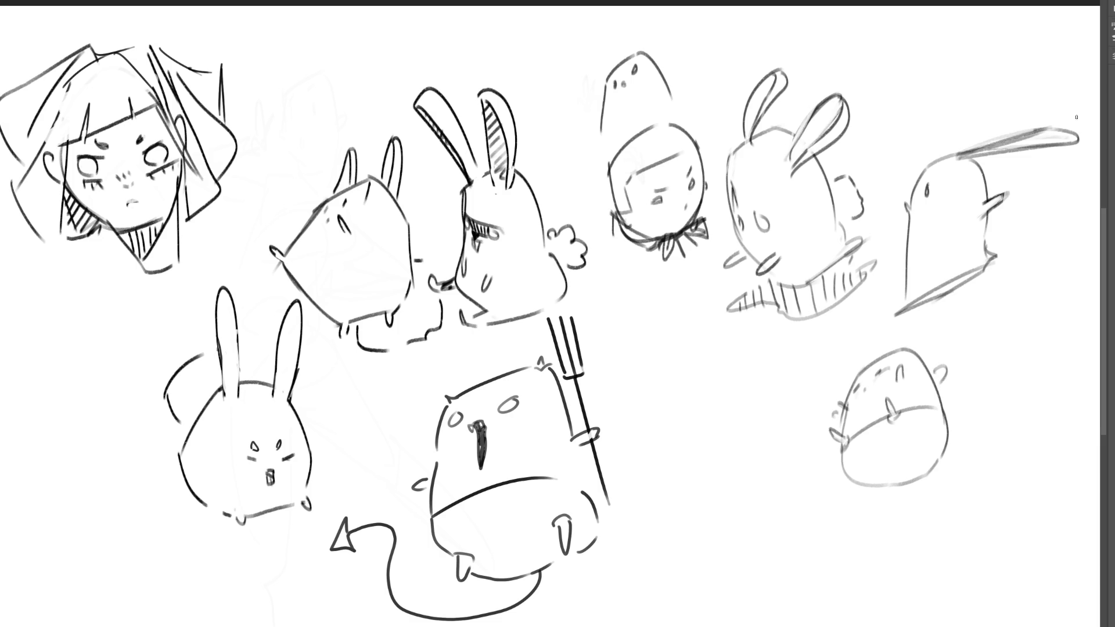
pyautogui.moveTo(967, 154); pyautogui.dragTo(956, 156)
# Mark below the eye, darken the bottom line, and add a hand and under-ear line
pyautogui.moveTo(928, 198); pyautogui.dragTo(923, 208)
pyautogui.moveTo(882, 306); pyautogui.dragTo(891, 315)
pyautogui.moveTo(996, 255)
pyautogui.mouseDown()
pyautogui.moveTo(1008, 266)
pyautogui.moveTo(1011, 245)
pyautogui.mouseUp()
pyautogui.hotkey('ctrl', 'z')
pyautogui.moveTo(897, 312); pyautogui.dragTo(981, 270)
pyautogui.moveTo(903, 311); pyautogui.dragTo(994, 260)
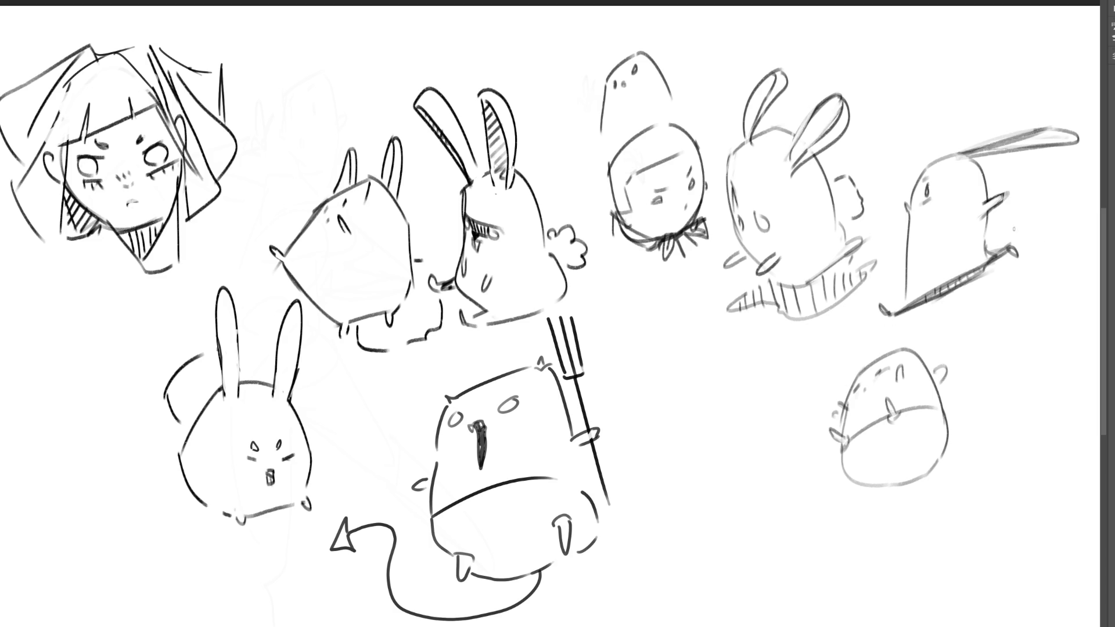
pyautogui.moveTo(992, 226)
pyautogui.mouseDown()
pyautogui.moveTo(1033, 225)
pyautogui.moveTo(1046, 248)
pyautogui.moveTo(995, 271)
pyautogui.mouseUp()
pyautogui.moveTo(1068, 148); pyautogui.dragTo(1004, 172)
pyautogui.hotkey('ctrl', 'z')
pyautogui.hotkey('ctrl', 'z')
pyautogui.moveTo(1066, 149); pyautogui.dragTo(982, 166)
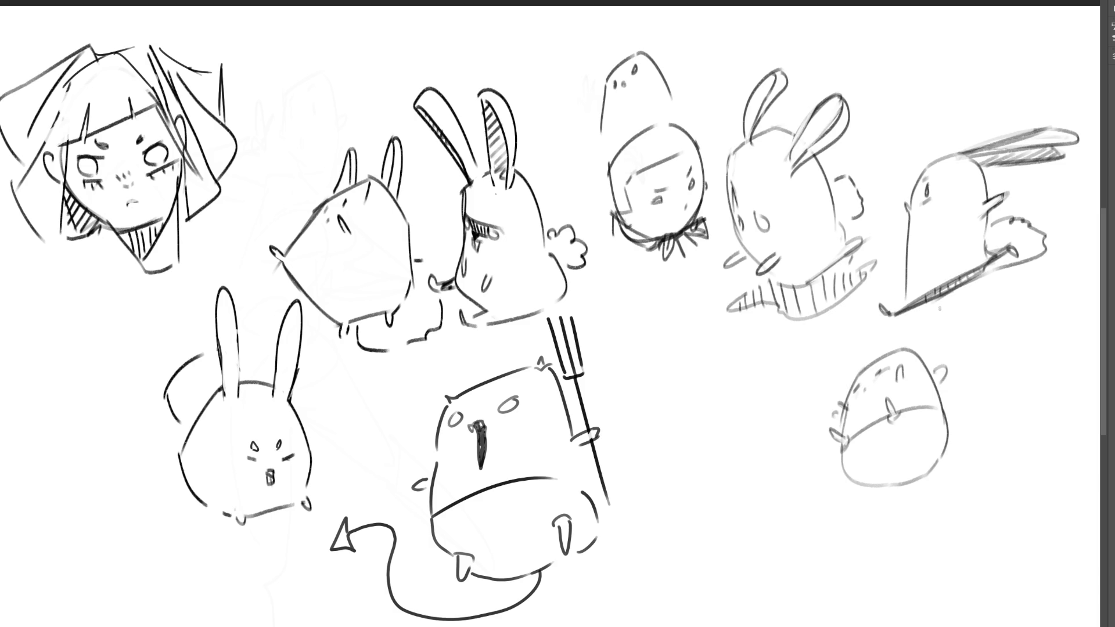
# Add faint horizontal streaks above the lower rabbit and start an arch at bottom centre
pyautogui.moveTo(880, 344)
pyautogui.mouseDown()
pyautogui.moveTo(1014, 322)
pyautogui.moveTo(891, 337)
pyautogui.mouseUp()
pyautogui.moveTo(995, 329); pyautogui.dragTo(1036, 319)
pyautogui.moveTo(898, 341); pyautogui.dragTo(1047, 318)
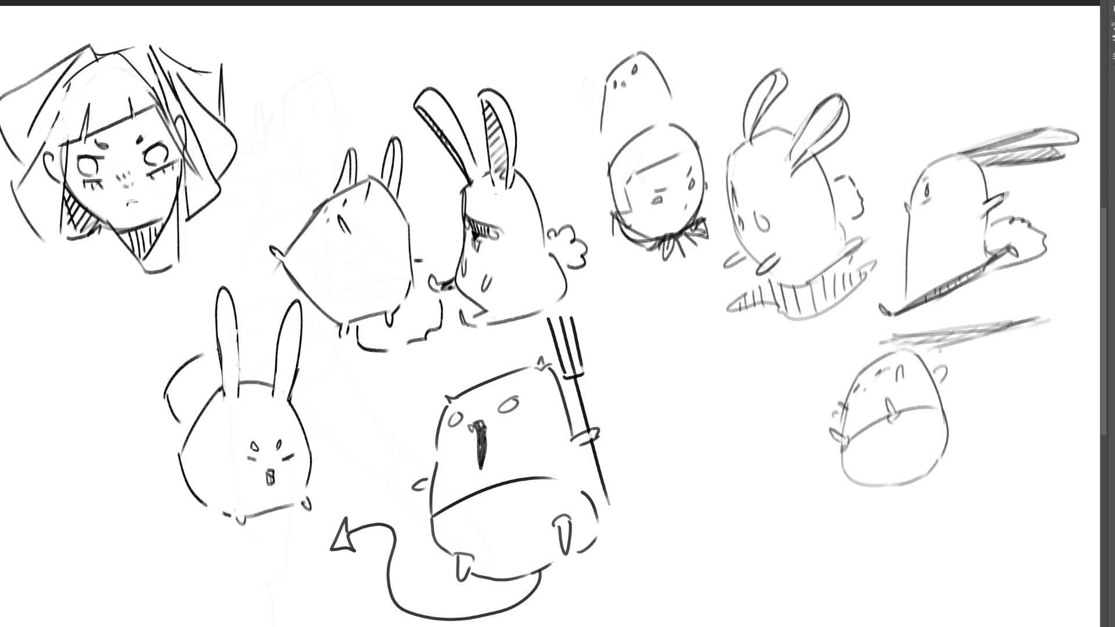
pyautogui.moveTo(894, 344)
pyautogui.mouseDown()
pyautogui.moveTo(967, 338)
pyautogui.moveTo(892, 337)
pyautogui.mouseUp()
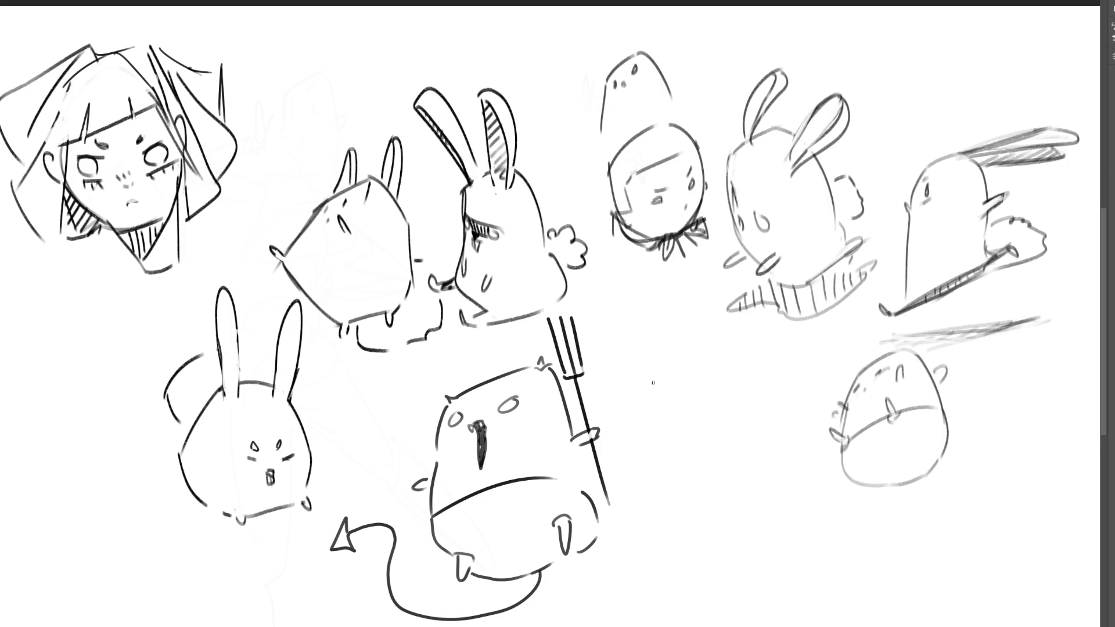
pyautogui.moveTo(660, 377)
pyautogui.mouseDown()
pyautogui.moveTo(656, 442)
pyautogui.moveTo(711, 349)
pyautogui.moveTo(773, 439)
pyautogui.mouseUp()
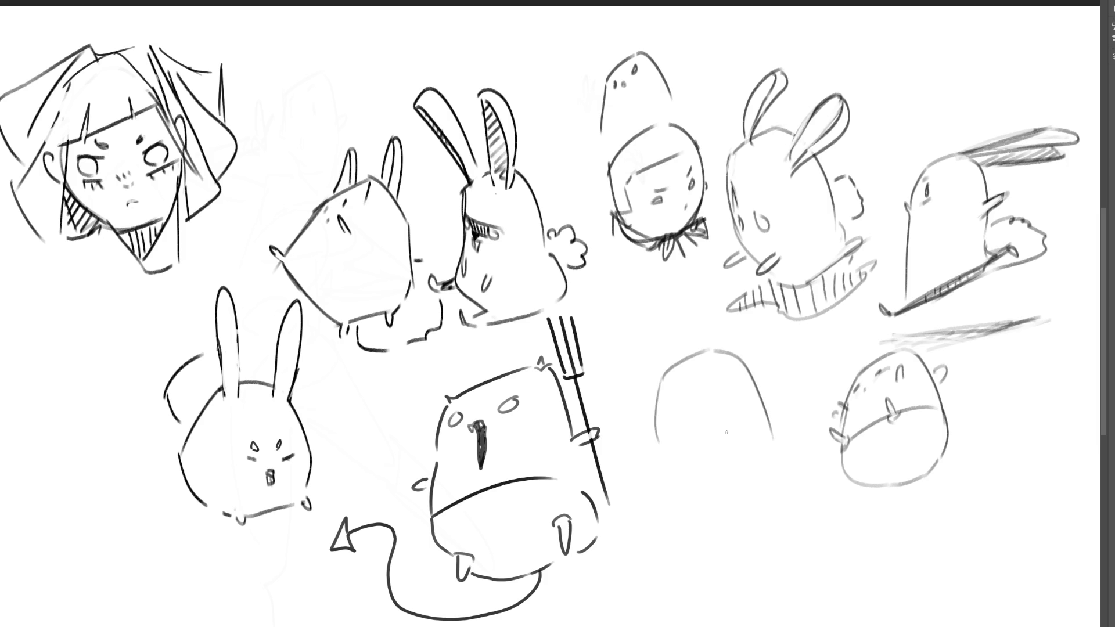
# Add paws and face marks to the bottom-centre arch, undoing several stray strokes
pyautogui.moveTo(666, 451); pyautogui.dragTo(660, 456)
pyautogui.moveTo(777, 419); pyautogui.dragTo(770, 426)
pyautogui.moveTo(708, 391); pyautogui.dragTo(720, 379)
pyautogui.hotkey('ctrl', 'z')
pyautogui.moveTo(702, 393); pyautogui.dragTo(717, 411)
pyautogui.hotkey('ctrl', 'z')
pyautogui.moveTo(706, 371)
pyautogui.mouseDown()
pyautogui.moveTo(701, 399)
pyautogui.moveTo(718, 400)
pyautogui.moveTo(677, 416)
pyautogui.mouseUp()
pyautogui.hotkey('ctrl', 'z')
pyautogui.hotkey('ctrl', 'z')
pyautogui.hotkey('ctrl', 'z')
pyautogui.hotkey('ctrl', 'z')
pyautogui.moveTo(734, 382)
pyautogui.mouseDown()
pyautogui.moveTo(726, 390)
pyautogui.moveTo(739, 383)
pyautogui.mouseUp()
# Extend the blob's sides down, close its bottom, and sketch a bow tie beneath
pyautogui.hotkey('ctrl', 'z')
pyautogui.moveTo(771, 433); pyautogui.dragTo(769, 464)
pyautogui.moveTo(660, 452)
pyautogui.mouseDown()
pyautogui.moveTo(718, 498)
pyautogui.moveTo(752, 468)
pyautogui.mouseUp()
pyautogui.hotkey('ctrl', 'z')
pyautogui.moveTo(680, 461)
pyautogui.mouseDown()
pyautogui.moveTo(744, 488)
pyautogui.moveTo(765, 468)
pyautogui.mouseUp()
pyautogui.hotkey('ctrl', 'z')
pyautogui.moveTo(685, 479)
pyautogui.mouseDown()
pyautogui.moveTo(742, 477)
pyautogui.moveTo(772, 454)
pyautogui.moveTo(726, 485)
pyautogui.mouseUp()
pyautogui.moveTo(780, 437); pyautogui.dragTo(777, 460)
pyautogui.moveTo(704, 487)
pyautogui.mouseDown()
pyautogui.moveTo(715, 498)
pyautogui.moveTo(726, 489)
pyautogui.mouseUp()
pyautogui.moveTo(726, 489)
pyautogui.mouseDown()
pyautogui.moveTo(747, 471)
pyautogui.moveTo(745, 486)
pyautogui.mouseUp()
pyautogui.moveTo(754, 491)
pyautogui.mouseDown()
pyautogui.moveTo(745, 499)
pyautogui.moveTo(754, 481)
pyautogui.mouseUp()
pyautogui.moveTo(781, 444)
pyautogui.mouseDown()
pyautogui.moveTo(784, 465)
pyautogui.moveTo(710, 492)
pyautogui.moveTo(784, 450)
pyautogui.mouseUp()
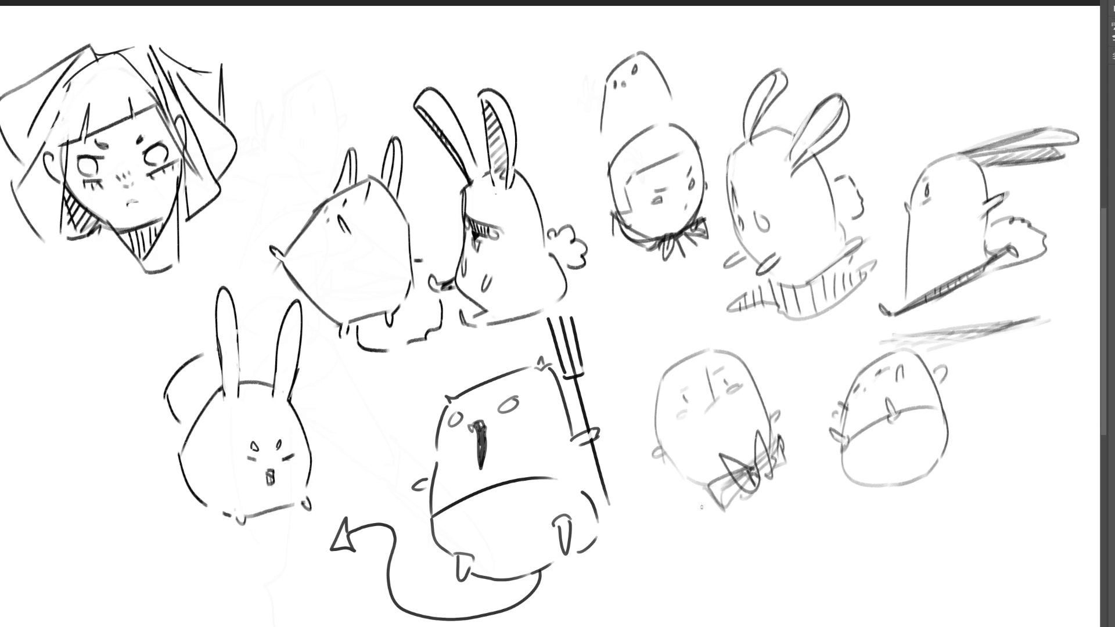
# Draw a hatched party hat above the blob
pyautogui.moveTo(652, 337); pyautogui.dragTo(646, 437)
pyautogui.moveTo(646, 302)
pyautogui.mouseDown()
pyautogui.moveTo(685, 319)
pyautogui.moveTo(704, 347)
pyautogui.mouseUp()
pyautogui.hotkey('ctrl', 'z')
pyautogui.hotkey('ctrl', 'z')
pyautogui.moveTo(637, 306)
pyautogui.mouseDown()
pyautogui.moveTo(691, 337)
pyautogui.moveTo(662, 322)
pyautogui.mouseUp()
pyautogui.moveTo(650, 383)
pyautogui.mouseDown()
pyautogui.moveTo(691, 334)
pyautogui.moveTo(697, 345)
pyautogui.mouseUp()
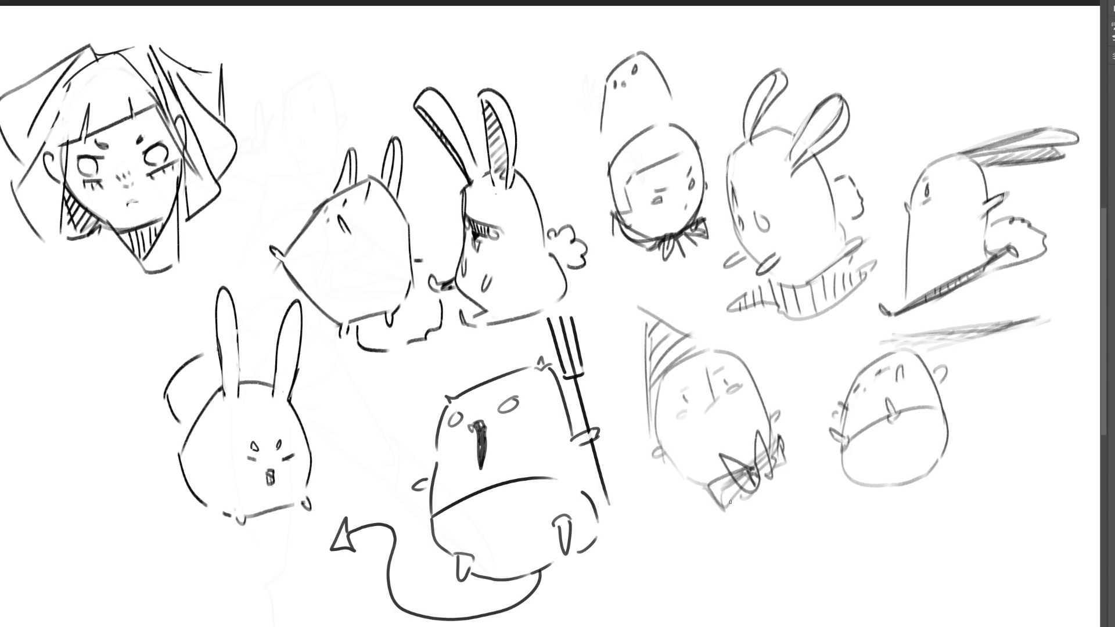
# Sketch the jacket, collar, sleeves and cuff, trim the round figure's head, and fit the view
pyautogui.moveTo(758, 482); pyautogui.dragTo(874, 593)
pyautogui.moveTo(797, 483)
pyautogui.mouseDown()
pyautogui.moveTo(807, 494)
pyautogui.moveTo(814, 464)
pyautogui.mouseUp()
pyautogui.moveTo(722, 503)
pyautogui.mouseDown()
pyautogui.moveTo(704, 537)
pyautogui.moveTo(741, 539)
pyautogui.moveTo(675, 561)
pyautogui.moveTo(631, 611)
pyautogui.mouseUp()
pyautogui.moveTo(742, 537)
pyautogui.mouseDown()
pyautogui.moveTo(638, 613)
pyautogui.moveTo(762, 581)
pyautogui.mouseUp()
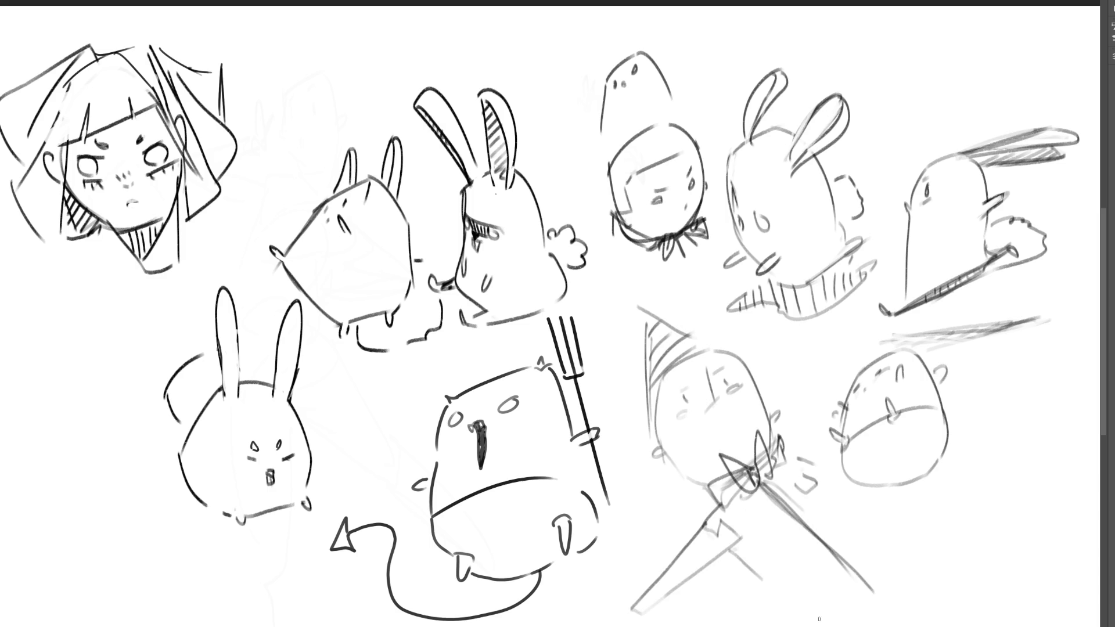
pyautogui.moveTo(806, 456); pyautogui.dragTo(884, 550)
pyautogui.moveTo(867, 593); pyautogui.dragTo(817, 626)
pyautogui.moveTo(893, 562)
pyautogui.mouseDown()
pyautogui.moveTo(879, 586)
pyautogui.moveTo(928, 605)
pyautogui.mouseUp()
pyautogui.moveTo(615, 617)
pyautogui.mouseDown()
pyautogui.moveTo(638, 621)
pyautogui.moveTo(612, 608)
pyautogui.mouseUp()
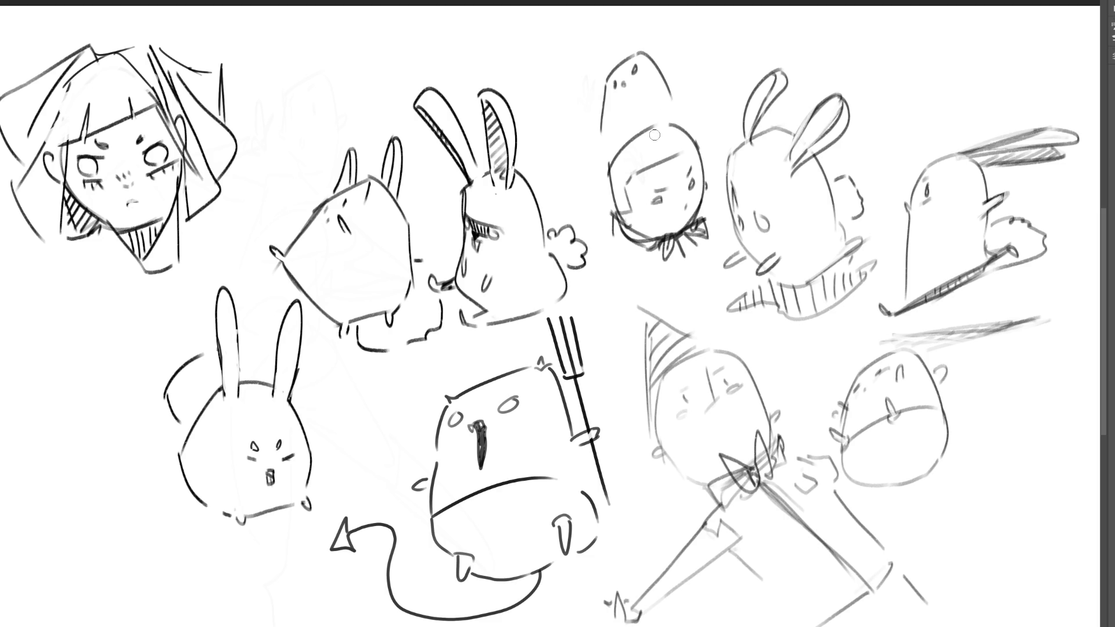
pyautogui.moveTo(654, 124)
pyautogui.mouseDown()
pyautogui.moveTo(610, 169)
pyautogui.moveTo(617, 210)
pyautogui.mouseUp()
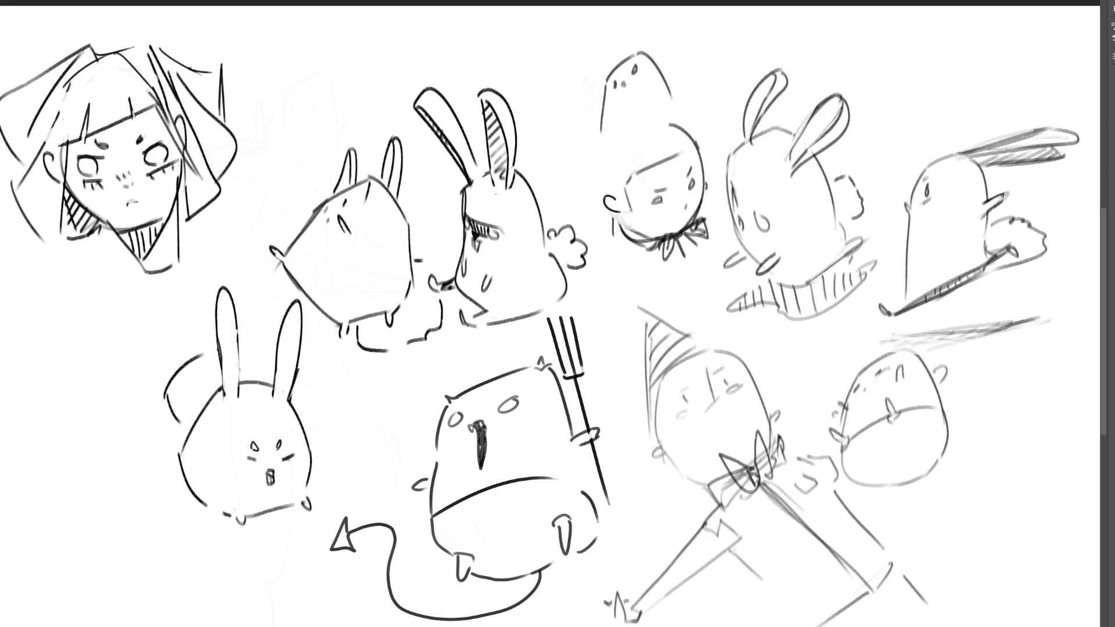
pyautogui.hotkey('ctrl', '0')
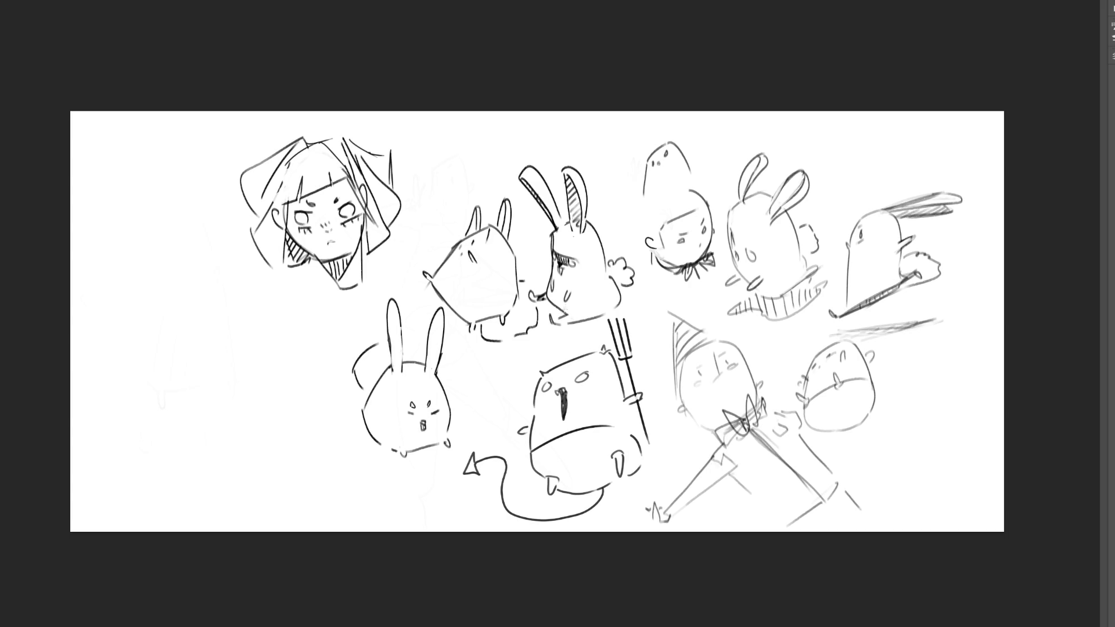
# Move the whole drawing left and up, then outline a boxy head on the right
pyautogui.moveTo(522, 325)
pyautogui.mouseDown()
pyautogui.moveTo(432, 307)
pyautogui.moveTo(357, 314)
pyautogui.mouseUp()
pyautogui.press('Return')
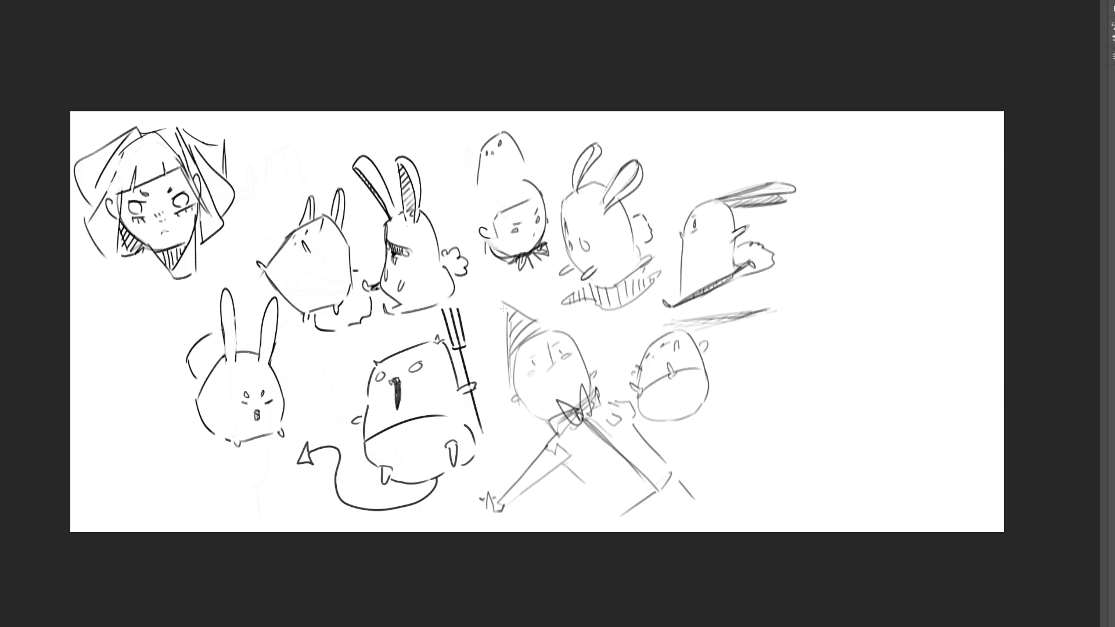
pyautogui.moveTo(812, 300)
pyautogui.mouseDown()
pyautogui.moveTo(800, 333)
pyautogui.moveTo(850, 291)
pyautogui.moveTo(858, 321)
pyautogui.moveTo(813, 371)
pyautogui.mouseUp()
pyautogui.moveTo(858, 322)
pyautogui.mouseDown()
pyautogui.moveTo(863, 338)
pyautogui.moveTo(813, 385)
pyautogui.mouseUp()
pyautogui.moveTo(834, 358)
pyautogui.mouseDown()
pyautogui.moveTo(874, 343)
pyautogui.moveTo(840, 357)
pyautogui.moveTo(856, 331)
pyautogui.moveTo(850, 368)
pyautogui.mouseUp()
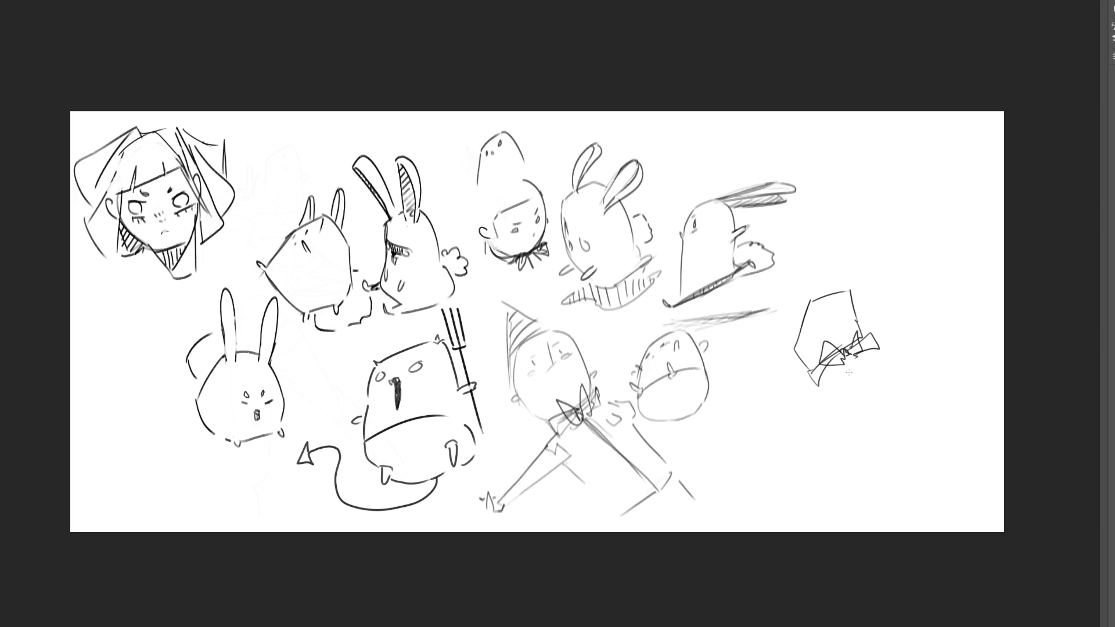
# Give the boxy head eyes and sketch a small egg-shaped figure with a cheek mark
pyautogui.moveTo(811, 319)
pyautogui.mouseDown()
pyautogui.moveTo(847, 316)
pyautogui.moveTo(845, 333)
pyautogui.moveTo(803, 351)
pyautogui.mouseUp()
pyautogui.moveTo(855, 172)
pyautogui.mouseDown()
pyautogui.moveTo(877, 160)
pyautogui.moveTo(888, 184)
pyautogui.moveTo(874, 220)
pyautogui.moveTo(894, 208)
pyautogui.moveTo(852, 187)
pyautogui.mouseUp()
pyautogui.moveTo(860, 183); pyautogui.dragTo(858, 188)
# Add a bow tie under the small egg figure and outline its body and arm
pyautogui.moveTo(859, 222); pyautogui.dragTo(884, 205)
pyautogui.moveTo(884, 203)
pyautogui.mouseDown()
pyautogui.moveTo(900, 216)
pyautogui.moveTo(845, 235)
pyautogui.moveTo(848, 247)
pyautogui.moveTo(895, 211)
pyautogui.mouseUp()
pyautogui.moveTo(907, 177)
pyautogui.mouseDown()
pyautogui.moveTo(898, 218)
pyautogui.moveTo(859, 254)
pyautogui.mouseUp()
pyautogui.moveTo(886, 215)
pyautogui.mouseDown()
pyautogui.moveTo(910, 237)
pyautogui.moveTo(869, 271)
pyautogui.mouseUp()
pyautogui.moveTo(868, 272)
pyautogui.mouseDown()
pyautogui.moveTo(887, 281)
pyautogui.moveTo(881, 262)
pyautogui.mouseUp()
pyautogui.moveTo(877, 236)
pyautogui.mouseDown()
pyautogui.moveTo(872, 251)
pyautogui.moveTo(908, 269)
pyautogui.mouseUp()
pyautogui.moveTo(906, 238)
pyautogui.mouseDown()
pyautogui.moveTo(917, 268)
pyautogui.moveTo(901, 272)
pyautogui.moveTo(920, 274)
pyautogui.mouseUp()
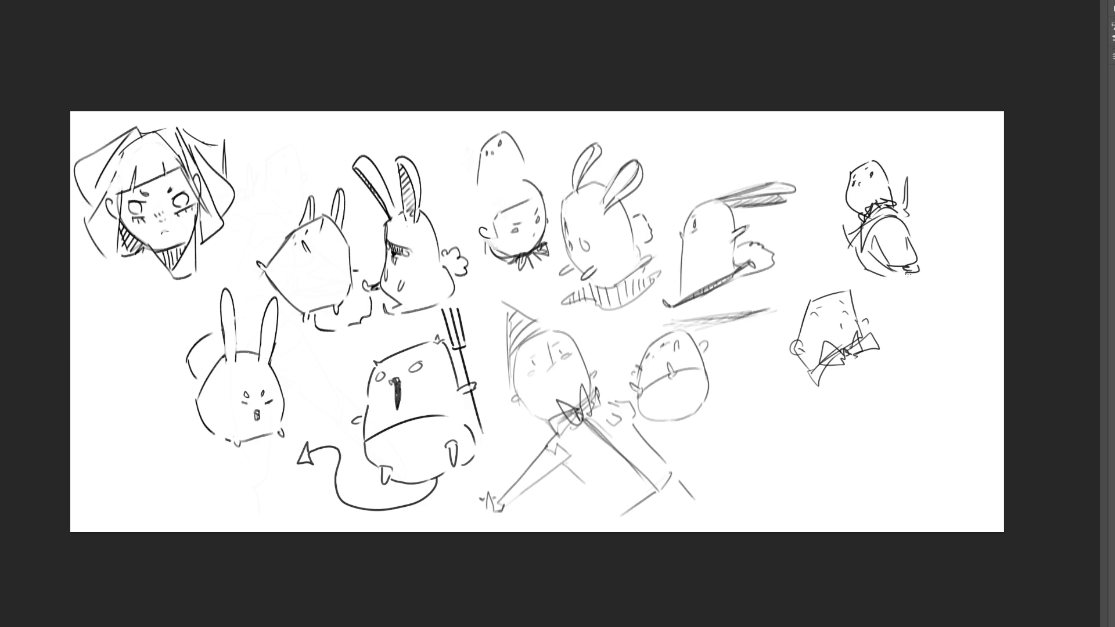
pyautogui.moveTo(837, 250); pyautogui.dragTo(865, 273)
pyautogui.moveTo(870, 271); pyautogui.dragTo(890, 278)
# Add a back curl, ear and hair strokes, refine the body, and start a round head nearby
pyautogui.moveTo(911, 217); pyautogui.dragTo(919, 230)
pyautogui.moveTo(885, 179); pyautogui.dragTo(895, 187)
pyautogui.moveTo(850, 169)
pyautogui.mouseDown()
pyautogui.moveTo(864, 154)
pyautogui.moveTo(885, 168)
pyautogui.mouseUp()
pyautogui.moveTo(892, 172)
pyautogui.mouseDown()
pyautogui.moveTo(897, 191)
pyautogui.moveTo(847, 189)
pyautogui.moveTo(894, 200)
pyautogui.moveTo(912, 178)
pyautogui.moveTo(928, 208)
pyautogui.mouseUp()
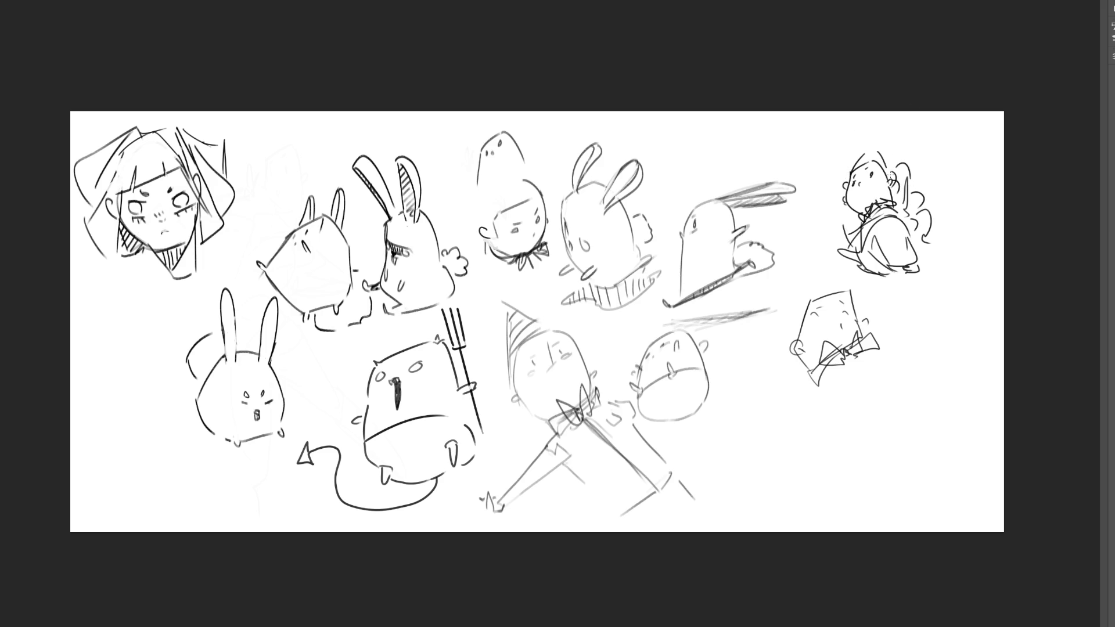
pyautogui.moveTo(872, 233)
pyautogui.mouseDown()
pyautogui.moveTo(894, 219)
pyautogui.moveTo(905, 254)
pyautogui.mouseUp()
pyautogui.moveTo(910, 239); pyautogui.dragTo(919, 257)
pyautogui.moveTo(851, 241)
pyautogui.mouseDown()
pyautogui.moveTo(844, 258)
pyautogui.moveTo(855, 267)
pyautogui.moveTo(896, 278)
pyautogui.moveTo(854, 245)
pyautogui.moveTo(916, 260)
pyautogui.mouseUp()
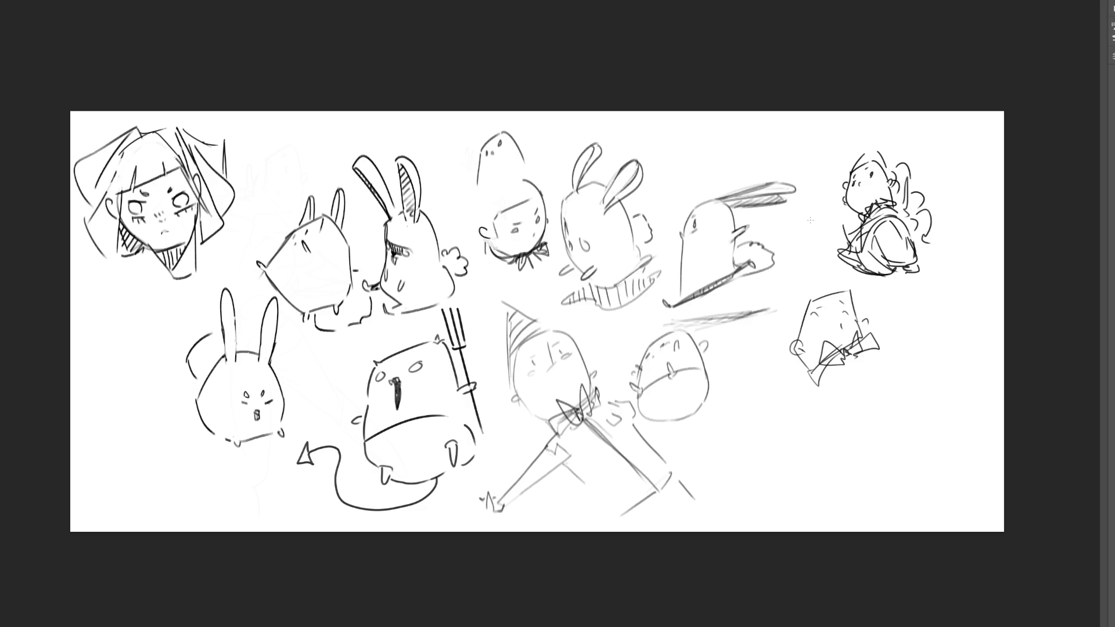
pyautogui.moveTo(904, 314)
pyautogui.mouseDown()
pyautogui.moveTo(895, 353)
pyautogui.moveTo(925, 301)
pyautogui.moveTo(952, 347)
pyautogui.moveTo(895, 367)
pyautogui.moveTo(968, 384)
pyautogui.mouseUp()
# Add ears, eyes, small feet and a diagonal stroke to the round-headed figure
pyautogui.moveTo(966, 345); pyautogui.dragTo(969, 352)
pyautogui.moveTo(884, 371); pyautogui.dragTo(891, 370)
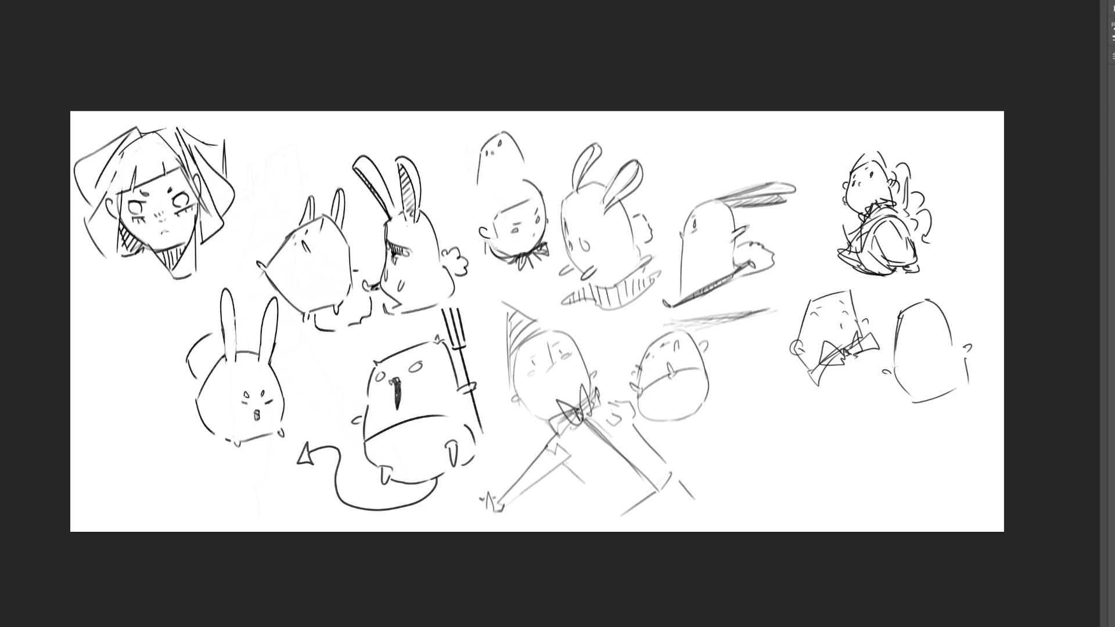
pyautogui.moveTo(905, 329)
pyautogui.mouseDown()
pyautogui.moveTo(929, 329)
pyautogui.moveTo(912, 340)
pyautogui.mouseUp()
pyautogui.moveTo(908, 402); pyautogui.dragTo(964, 388)
pyautogui.moveTo(898, 353)
pyautogui.mouseDown()
pyautogui.moveTo(953, 339)
pyautogui.moveTo(907, 365)
pyautogui.moveTo(927, 361)
pyautogui.moveTo(913, 368)
pyautogui.moveTo(919, 382)
pyautogui.mouseUp()
# Draw ribbon tails, the right and bottom edges, and wavy hair on the round figure
pyautogui.moveTo(920, 360)
pyautogui.mouseDown()
pyautogui.moveTo(924, 381)
pyautogui.moveTo(962, 372)
pyautogui.moveTo(919, 400)
pyautogui.moveTo(960, 372)
pyautogui.mouseUp()
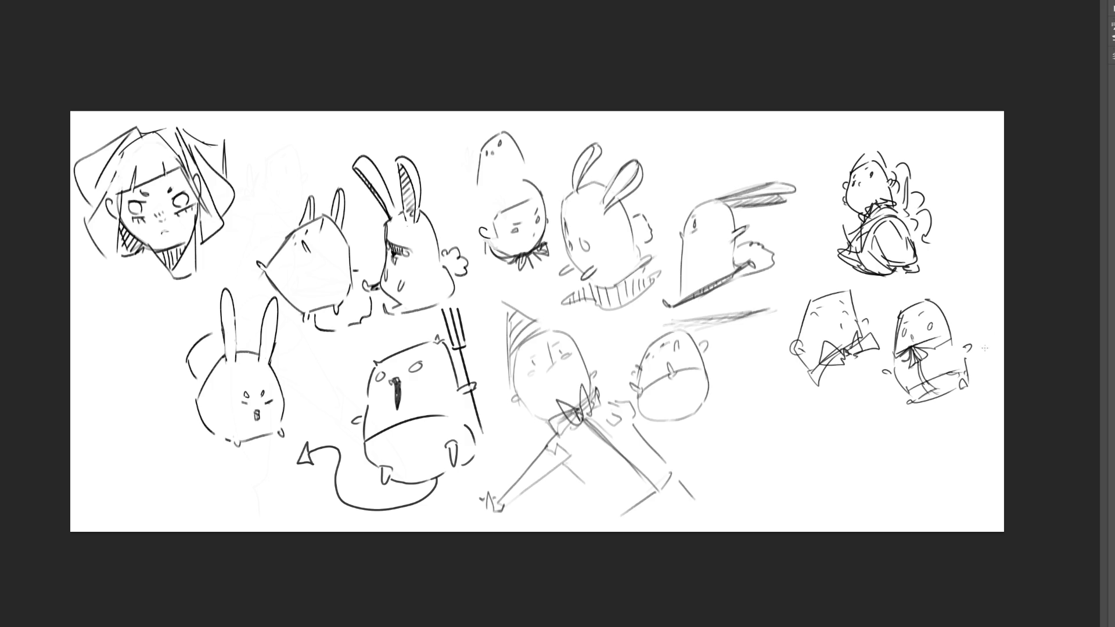
pyautogui.moveTo(970, 362)
pyautogui.mouseDown()
pyautogui.moveTo(966, 387)
pyautogui.moveTo(915, 405)
pyautogui.mouseUp()
pyautogui.moveTo(900, 304)
pyautogui.mouseDown()
pyautogui.moveTo(895, 318)
pyautogui.moveTo(907, 289)
pyautogui.mouseUp()
pyautogui.moveTo(922, 290)
pyautogui.mouseDown()
pyautogui.moveTo(932, 281)
pyautogui.moveTo(948, 300)
pyautogui.moveTo(957, 336)
pyautogui.moveTo(948, 323)
pyautogui.mouseUp()
pyautogui.moveTo(951, 327); pyautogui.dragTo(963, 344)
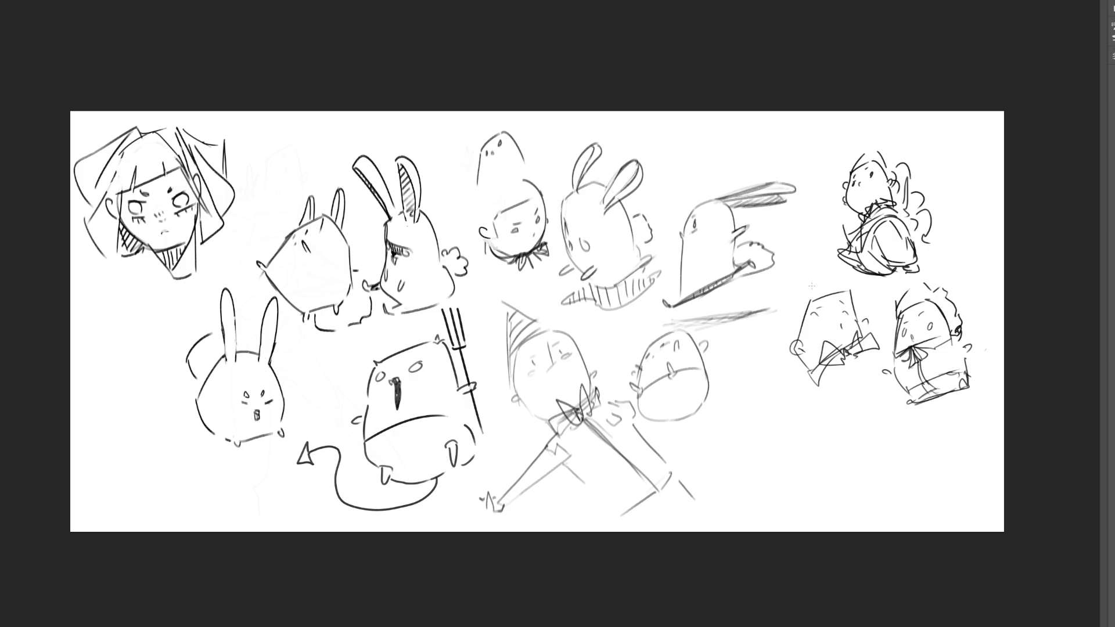
# Outline a larger head around the boxy head, with a cheek mark and a body line below
pyautogui.moveTo(801, 279); pyautogui.dragTo(787, 349)
pyautogui.moveTo(791, 300)
pyautogui.mouseDown()
pyautogui.moveTo(813, 271)
pyautogui.moveTo(842, 260)
pyautogui.moveTo(855, 323)
pyautogui.moveTo(865, 324)
pyautogui.moveTo(802, 341)
pyautogui.moveTo(863, 336)
pyautogui.mouseUp()
pyautogui.moveTo(793, 355); pyautogui.dragTo(800, 366)
pyautogui.moveTo(817, 374); pyautogui.dragTo(814, 436)
# Sketch the body under the enlarged head, with lines from the bow and an arm reaching down-left
pyautogui.moveTo(848, 365); pyautogui.dragTo(813, 416)
pyautogui.moveTo(877, 353); pyautogui.dragTo(880, 435)
pyautogui.moveTo(815, 452); pyautogui.dragTo(857, 447)
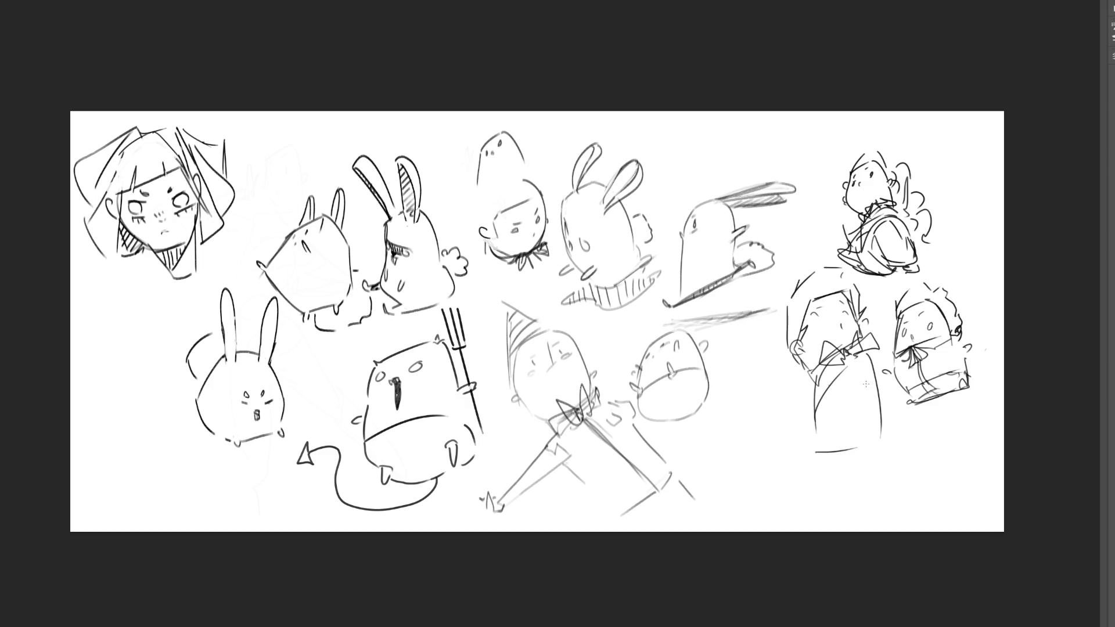
pyautogui.moveTo(862, 347); pyautogui.dragTo(883, 382)
pyautogui.moveTo(818, 370); pyautogui.dragTo(789, 394)
pyautogui.moveTo(811, 396); pyautogui.dragTo(754, 450)
pyautogui.moveTo(879, 396)
pyautogui.mouseDown()
pyautogui.moveTo(910, 443)
pyautogui.moveTo(908, 458)
pyautogui.mouseUp()
# Sketch the robe's base and a centre line down the torso
pyautogui.moveTo(808, 457); pyautogui.dragTo(865, 434)
pyautogui.moveTo(869, 434); pyautogui.dragTo(880, 455)
pyautogui.moveTo(811, 427)
pyautogui.mouseDown()
pyautogui.moveTo(805, 448)
pyautogui.moveTo(863, 442)
pyautogui.mouseUp()
pyautogui.moveTo(868, 442); pyautogui.dragTo(878, 455)
pyautogui.moveTo(860, 372)
pyautogui.mouseDown()
pyautogui.moveTo(866, 409)
pyautogui.moveTo(897, 451)
pyautogui.mouseUp()
pyautogui.moveTo(868, 416); pyautogui.dragTo(868, 436)
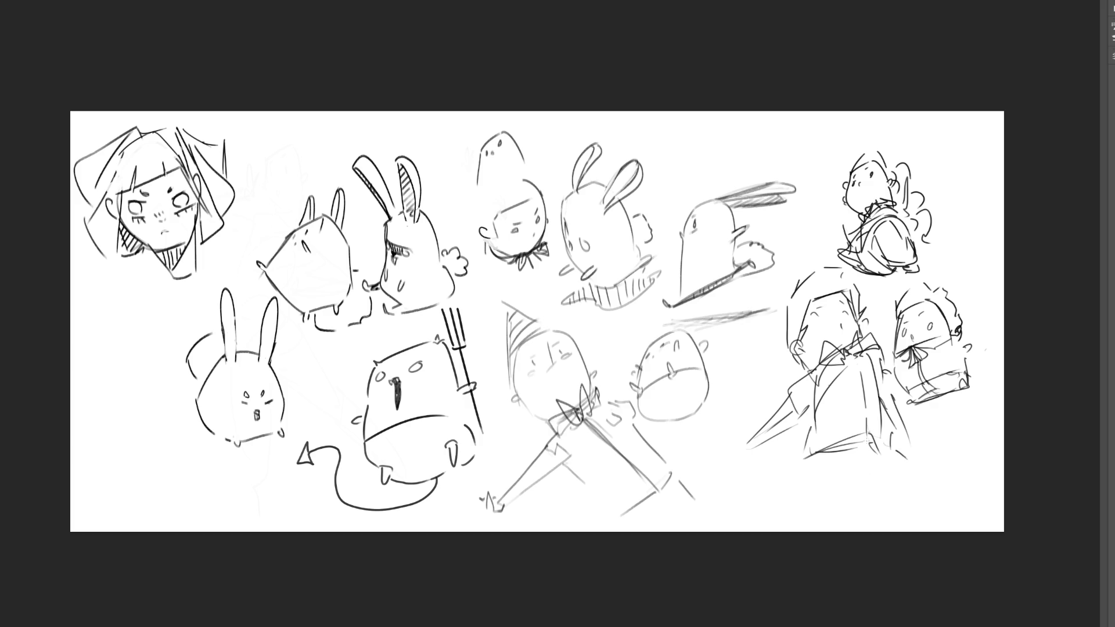
# Refine the robe's bottom edge, base details and folds down its right side
pyautogui.moveTo(801, 463)
pyautogui.mouseDown()
pyautogui.moveTo(868, 445)
pyautogui.moveTo(884, 478)
pyautogui.moveTo(825, 500)
pyautogui.moveTo(852, 499)
pyautogui.mouseUp()
pyautogui.moveTo(861, 500); pyautogui.dragTo(886, 473)
pyautogui.moveTo(824, 515); pyautogui.dragTo(889, 494)
pyautogui.moveTo(884, 478); pyautogui.dragTo(893, 494)
pyautogui.moveTo(852, 456); pyautogui.dragTo(852, 492)
pyautogui.moveTo(840, 505); pyautogui.dragTo(865, 500)
pyautogui.moveTo(867, 449); pyautogui.dragTo(875, 473)
pyautogui.moveTo(804, 469); pyautogui.dragTo(816, 459)
pyautogui.moveTo(883, 462); pyautogui.dragTo(891, 502)
pyautogui.moveTo(792, 510); pyautogui.dragTo(811, 518)
pyautogui.moveTo(888, 503); pyautogui.dragTo(898, 517)
pyautogui.moveTo(885, 418); pyautogui.dragTo(926, 486)
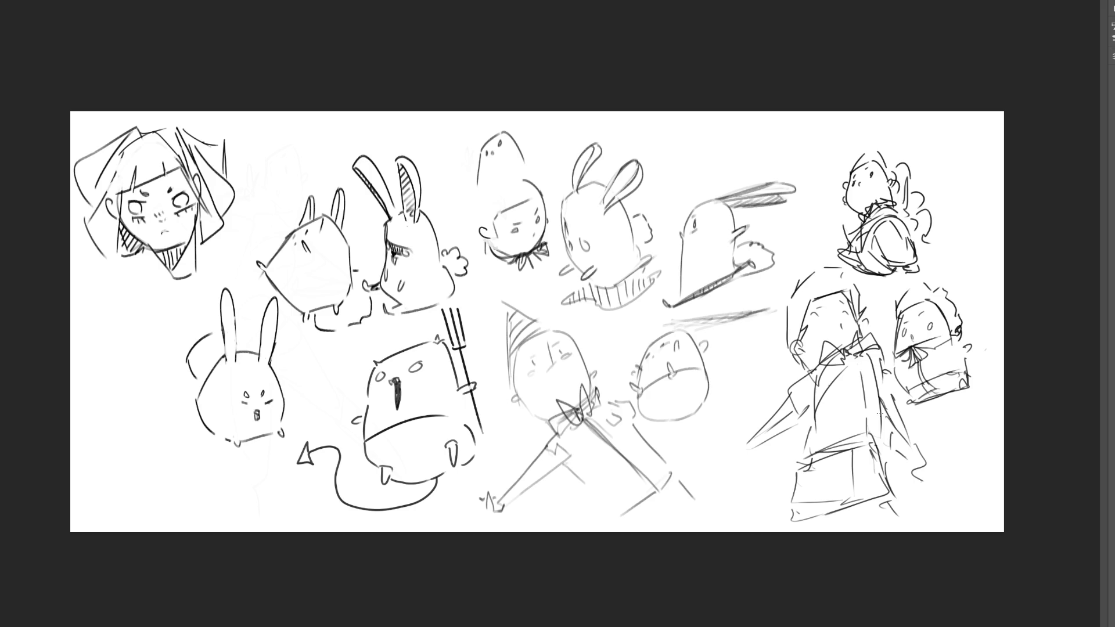
# Draw a long spear blade reaching left with a thick tip, and lengthen the arm along it
pyautogui.moveTo(789, 397)
pyautogui.mouseDown()
pyautogui.moveTo(681, 469)
pyautogui.moveTo(694, 472)
pyautogui.moveTo(710, 449)
pyautogui.mouseUp()
pyautogui.moveTo(705, 453)
pyautogui.mouseDown()
pyautogui.moveTo(798, 395)
pyautogui.moveTo(786, 416)
pyautogui.mouseUp()
pyautogui.moveTo(892, 386)
pyautogui.mouseDown()
pyautogui.moveTo(873, 403)
pyautogui.moveTo(880, 433)
pyautogui.moveTo(905, 426)
pyautogui.mouseUp()
pyautogui.moveTo(911, 440); pyautogui.dragTo(922, 469)
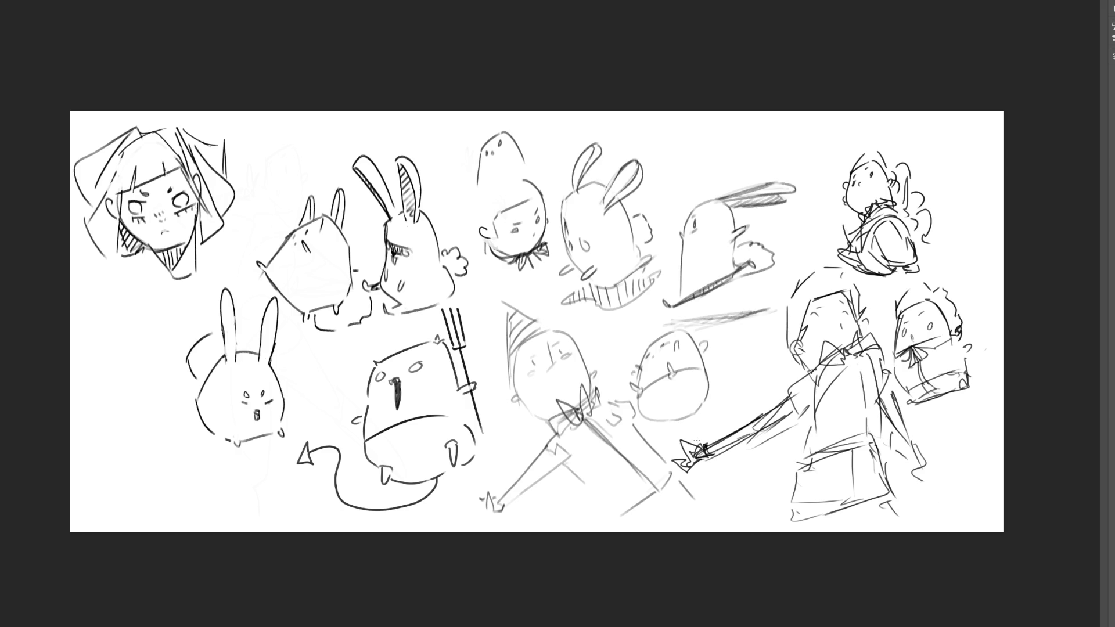
# Erase the spear's tip and the top of the chest line
pyautogui.press('e')
pyautogui.moveTo(717, 457)
pyautogui.mouseDown()
pyautogui.moveTo(691, 450)
pyautogui.moveTo(683, 471)
pyautogui.moveTo(701, 438)
pyautogui.moveTo(715, 457)
pyautogui.moveTo(761, 438)
pyautogui.moveTo(772, 388)
pyautogui.moveTo(720, 468)
pyautogui.mouseUp()
pyautogui.moveTo(864, 408)
pyautogui.mouseDown()
pyautogui.moveTo(865, 421)
pyautogui.moveTo(854, 418)
pyautogui.moveTo(844, 379)
pyautogui.moveTo(856, 416)
pyautogui.moveTo(838, 396)
pyautogui.mouseUp()
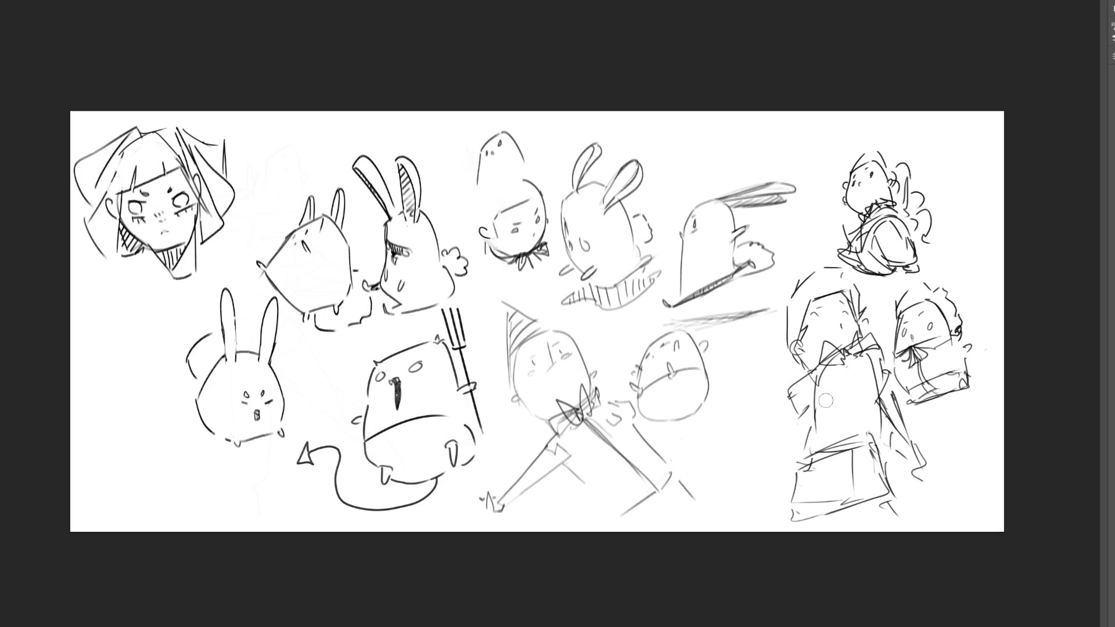
# With the brush, redraw the hooked arm, chest lines, hand and diagonal robe folds
pyautogui.press('b')
pyautogui.moveTo(790, 435)
pyautogui.mouseDown()
pyautogui.moveTo(794, 445)
pyautogui.moveTo(870, 410)
pyautogui.moveTo(877, 421)
pyautogui.mouseUp()
pyautogui.moveTo(848, 360)
pyautogui.mouseDown()
pyautogui.moveTo(859, 402)
pyautogui.moveTo(865, 392)
pyautogui.mouseUp()
pyautogui.moveTo(776, 413); pyautogui.dragTo(788, 414)
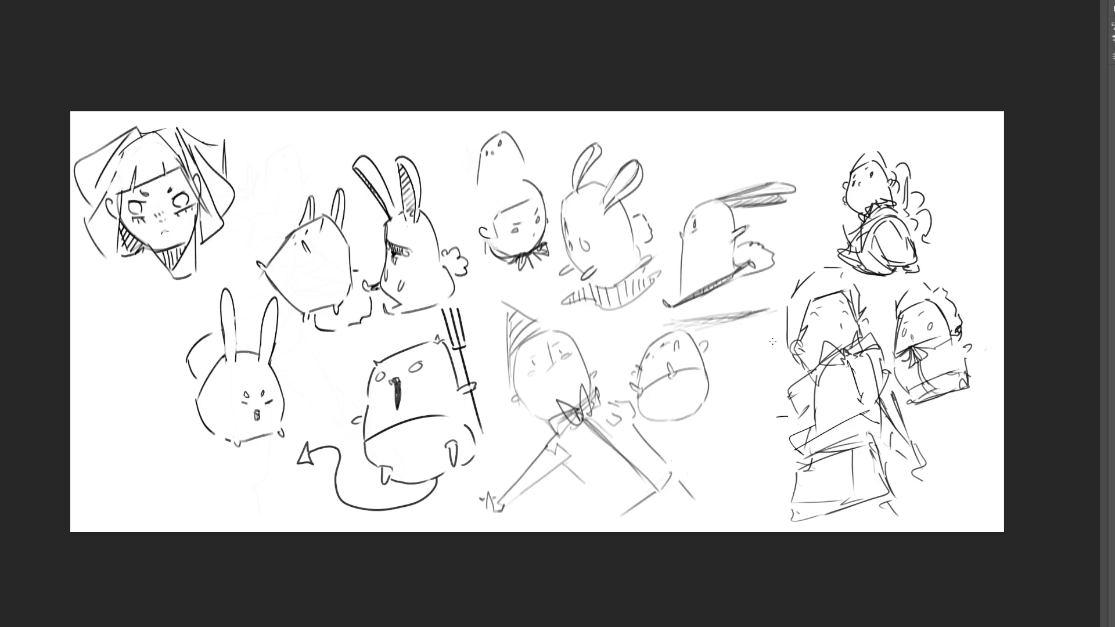
pyautogui.moveTo(787, 394)
pyautogui.mouseDown()
pyautogui.moveTo(782, 424)
pyautogui.moveTo(814, 415)
pyautogui.mouseUp()
pyautogui.moveTo(880, 419)
pyautogui.mouseDown()
pyautogui.moveTo(913, 451)
pyautogui.moveTo(917, 438)
pyautogui.mouseUp()
pyautogui.moveTo(892, 382); pyautogui.dragTo(917, 425)
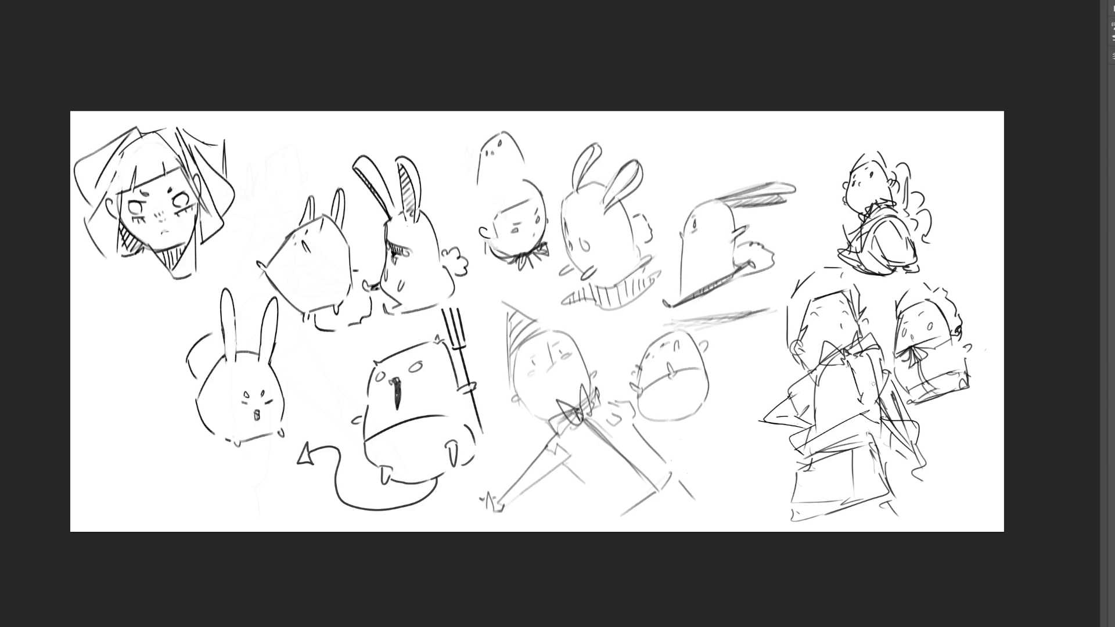
# Shade the robe, chest and collar in grey, then clear all the sketches
pyautogui.moveTo(800, 451)
pyautogui.mouseDown()
pyautogui.moveTo(860, 415)
pyautogui.moveTo(906, 437)
pyautogui.moveTo(883, 465)
pyautogui.mouseUp()
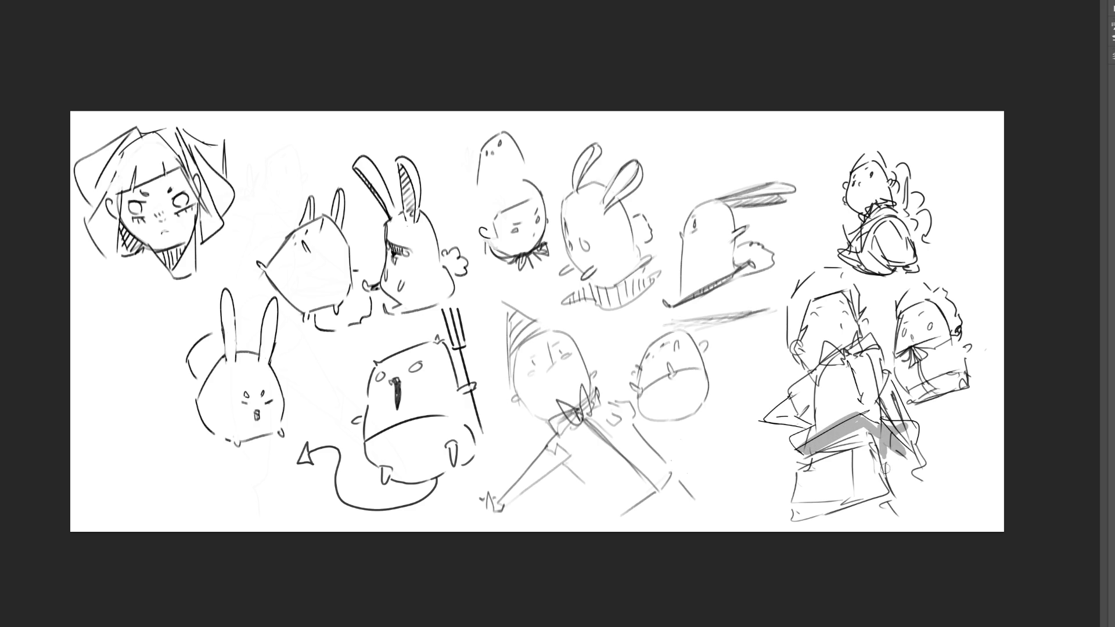
pyautogui.moveTo(868, 424)
pyautogui.mouseDown()
pyautogui.moveTo(796, 469)
pyautogui.moveTo(871, 465)
pyautogui.mouseUp()
pyautogui.moveTo(800, 460)
pyautogui.mouseDown()
pyautogui.moveTo(830, 508)
pyautogui.moveTo(883, 499)
pyautogui.mouseUp()
pyautogui.moveTo(813, 391)
pyautogui.mouseDown()
pyautogui.moveTo(787, 419)
pyautogui.moveTo(816, 407)
pyautogui.mouseUp()
pyautogui.moveTo(845, 358)
pyautogui.mouseDown()
pyautogui.moveTo(851, 337)
pyautogui.moveTo(813, 355)
pyautogui.mouseUp()
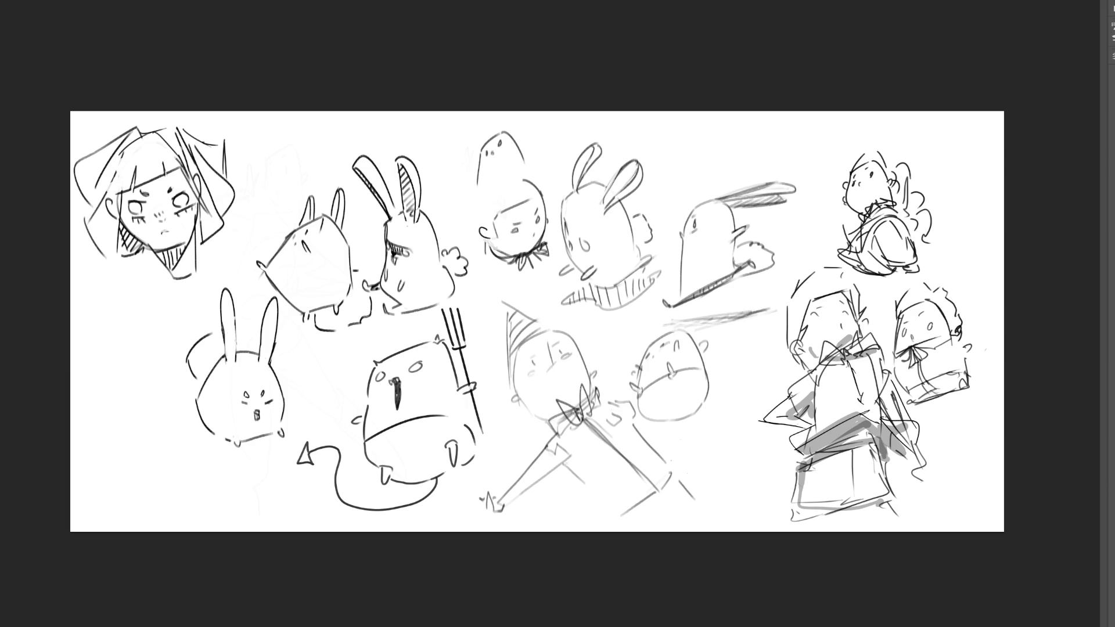
pyautogui.press('Delete')
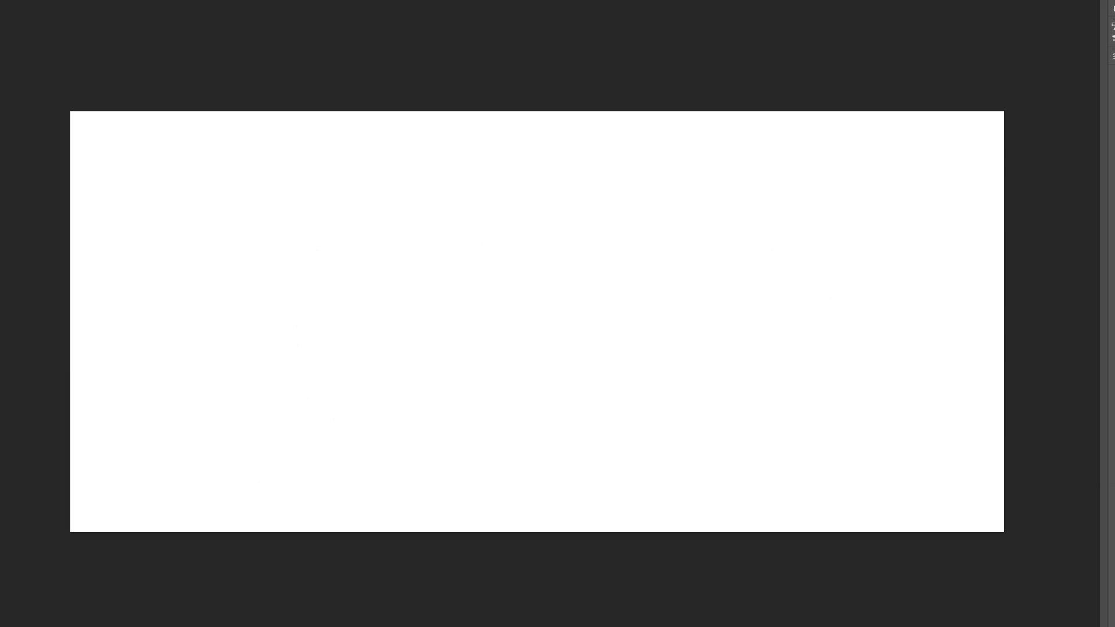
# Zoom in, shrink the brush, and draw the first thin line of a new sketch
pyautogui.hotkey('ctrl', '+')
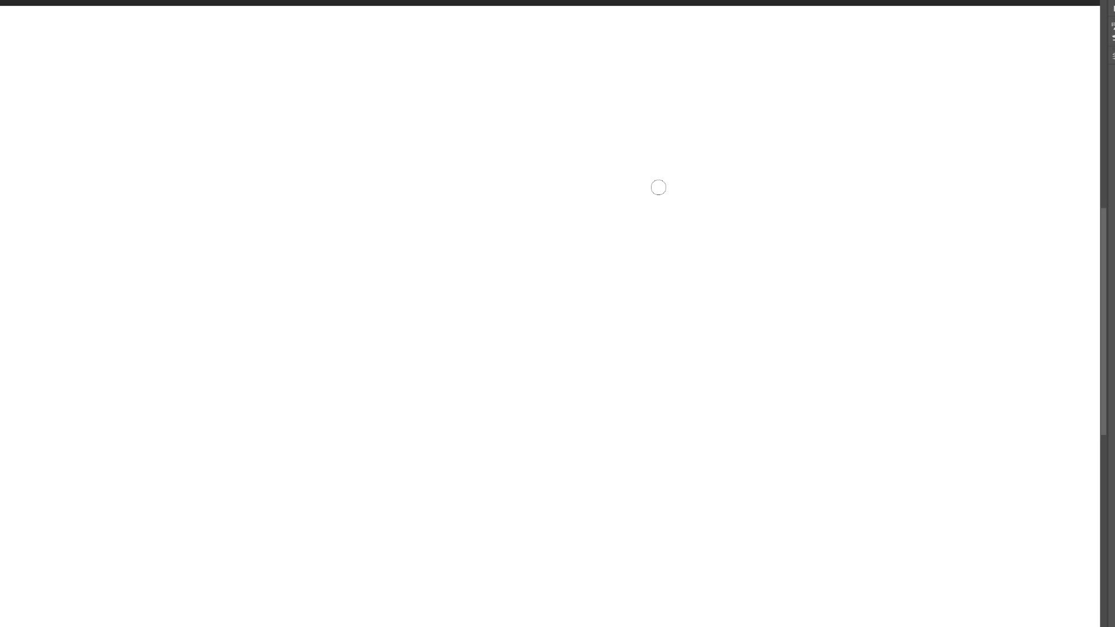
pyautogui.press('[')
pyautogui.press('[')
pyautogui.press('[')
pyautogui.moveTo(321, 107); pyautogui.dragTo(295, 163)
# Extend the cone outline with a centre line, brow arc and ear on the upturned head
pyautogui.moveTo(323, 108); pyautogui.dragTo(390, 212)
pyautogui.moveTo(310, 130)
pyautogui.mouseDown()
pyautogui.moveTo(314, 279)
pyautogui.moveTo(356, 218)
pyautogui.moveTo(384, 286)
pyautogui.moveTo(369, 282)
pyautogui.mouseUp()
pyautogui.moveTo(388, 235); pyautogui.dragTo(398, 298)
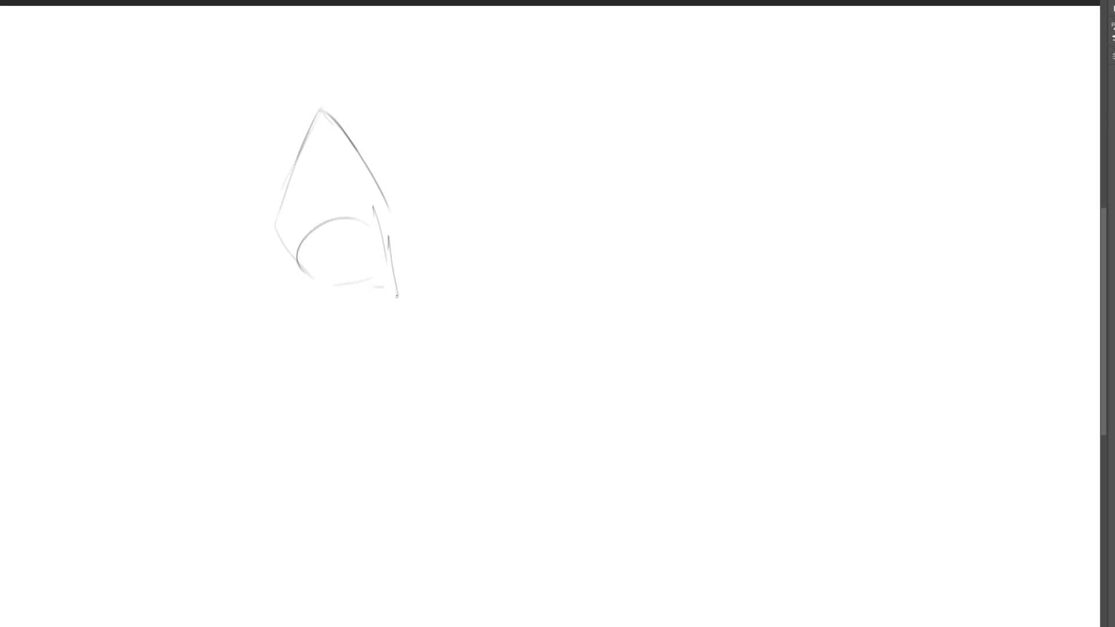
pyautogui.moveTo(321, 128)
pyautogui.mouseDown()
pyautogui.moveTo(322, 217)
pyautogui.moveTo(347, 156)
pyautogui.moveTo(330, 161)
pyautogui.moveTo(352, 172)
pyautogui.moveTo(292, 192)
pyautogui.moveTo(374, 205)
pyautogui.moveTo(388, 232)
pyautogui.mouseUp()
pyautogui.moveTo(291, 188)
pyautogui.mouseDown()
pyautogui.moveTo(281, 214)
pyautogui.moveTo(303, 265)
pyautogui.moveTo(286, 256)
pyautogui.moveTo(296, 284)
pyautogui.mouseUp()
pyautogui.moveTo(315, 139)
pyautogui.mouseDown()
pyautogui.moveTo(280, 188)
pyautogui.moveTo(312, 140)
pyautogui.moveTo(372, 174)
pyautogui.moveTo(388, 217)
pyautogui.mouseUp()
# Darken the cone's edge, widen the head outline, and add jaw arcs and a neck line
pyautogui.moveTo(348, 114); pyautogui.dragTo(300, 145)
pyautogui.moveTo(325, 129)
pyautogui.mouseDown()
pyautogui.moveTo(348, 124)
pyautogui.moveTo(418, 178)
pyautogui.moveTo(399, 232)
pyautogui.moveTo(244, 207)
pyautogui.moveTo(273, 250)
pyautogui.mouseUp()
pyautogui.moveTo(271, 262)
pyautogui.mouseDown()
pyautogui.moveTo(306, 305)
pyautogui.moveTo(368, 305)
pyautogui.mouseUp()
pyautogui.moveTo(380, 152)
pyautogui.mouseDown()
pyautogui.moveTo(428, 239)
pyautogui.moveTo(404, 260)
pyautogui.mouseUp()
pyautogui.moveTo(300, 258)
pyautogui.mouseDown()
pyautogui.moveTo(319, 282)
pyautogui.moveTo(363, 270)
pyautogui.mouseUp()
pyautogui.moveTo(385, 228)
pyautogui.mouseDown()
pyautogui.moveTo(345, 331)
pyautogui.moveTo(355, 294)
pyautogui.mouseUp()
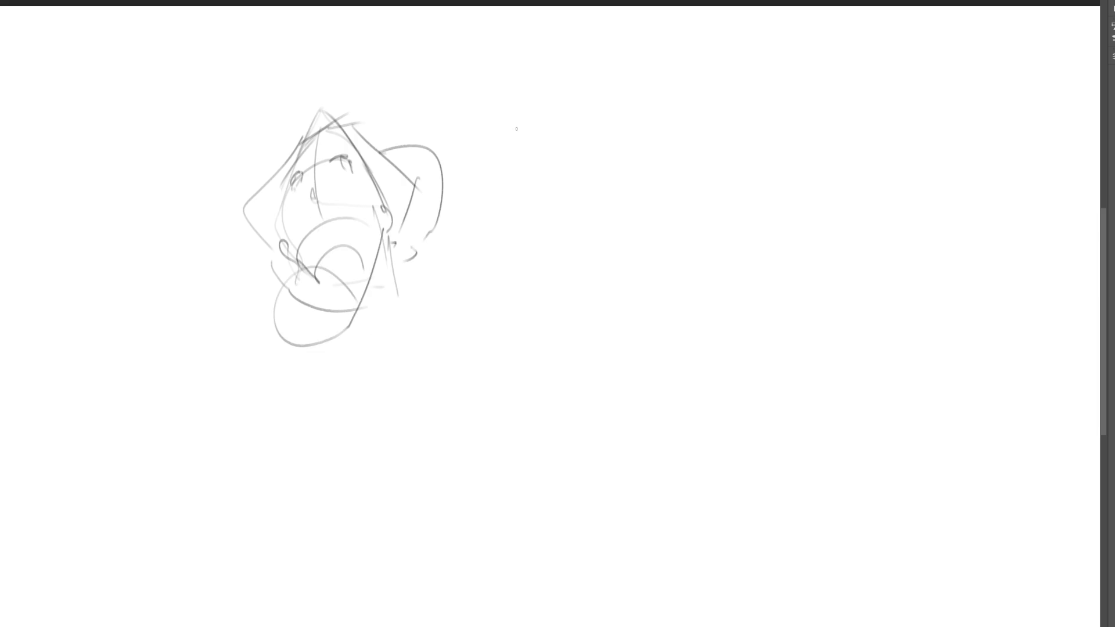
# Draw a new oval head outline to the right of the cone sketch
pyautogui.moveTo(495, 94)
pyautogui.mouseDown()
pyautogui.moveTo(508, 193)
pyautogui.moveTo(534, 68)
pyautogui.moveTo(607, 137)
pyautogui.moveTo(614, 178)
pyautogui.mouseUp()
pyautogui.moveTo(489, 152)
pyautogui.mouseDown()
pyautogui.moveTo(504, 209)
pyautogui.moveTo(549, 245)
pyautogui.moveTo(610, 208)
pyautogui.mouseUp()
pyautogui.moveTo(494, 151)
pyautogui.mouseDown()
pyautogui.moveTo(504, 167)
pyautogui.moveTo(558, 171)
pyautogui.moveTo(562, 184)
pyautogui.moveTo(518, 192)
pyautogui.moveTo(515, 214)
pyautogui.moveTo(532, 226)
pyautogui.mouseUp()
# Add an ear and cheek and jaw lines to the right-hand head
pyautogui.moveTo(599, 185); pyautogui.dragTo(603, 197)
pyautogui.moveTo(491, 162); pyautogui.dragTo(539, 231)
pyautogui.moveTo(500, 193)
pyautogui.mouseDown()
pyautogui.moveTo(528, 238)
pyautogui.moveTo(590, 216)
pyautogui.moveTo(578, 219)
pyautogui.mouseUp()
pyautogui.moveTo(605, 173)
pyautogui.mouseDown()
pyautogui.moveTo(608, 183)
pyautogui.moveTo(623, 164)
pyautogui.mouseUp()
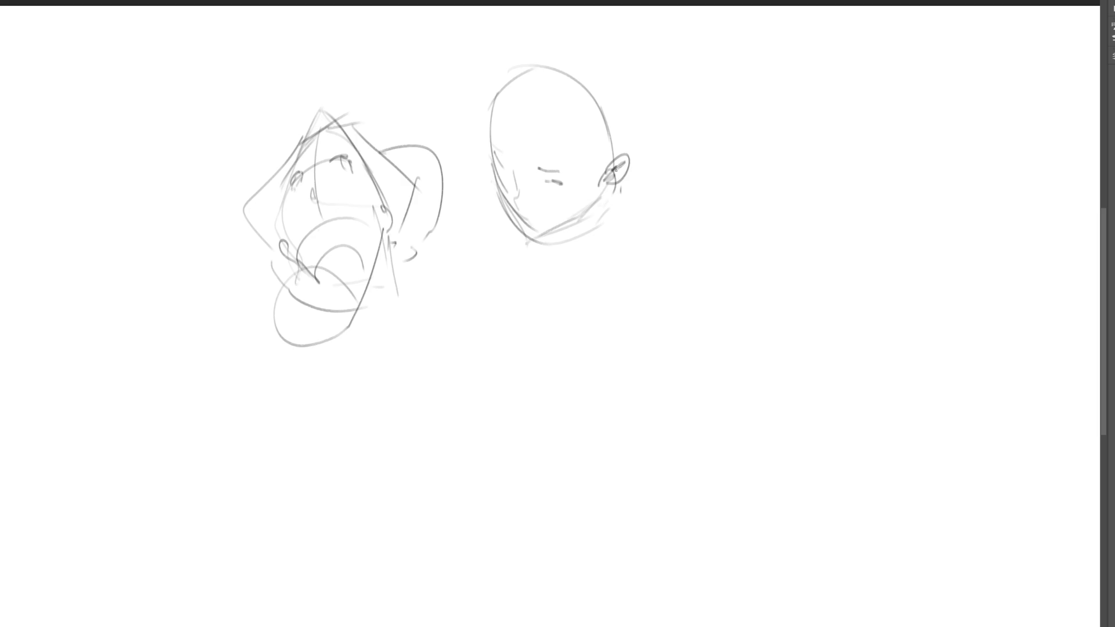
# Sketch facial plane lines, brow, nose, eye mark, jawline and back-of-skull curve
pyautogui.moveTo(574, 129)
pyautogui.mouseDown()
pyautogui.moveTo(561, 155)
pyautogui.moveTo(587, 154)
pyautogui.mouseUp()
pyautogui.moveTo(492, 121); pyautogui.dragTo(508, 106)
pyautogui.moveTo(553, 134)
pyautogui.mouseDown()
pyautogui.moveTo(574, 181)
pyautogui.moveTo(547, 225)
pyautogui.moveTo(593, 204)
pyautogui.mouseUp()
pyautogui.moveTo(610, 183); pyautogui.dragTo(539, 245)
pyautogui.moveTo(575, 203); pyautogui.dragTo(553, 228)
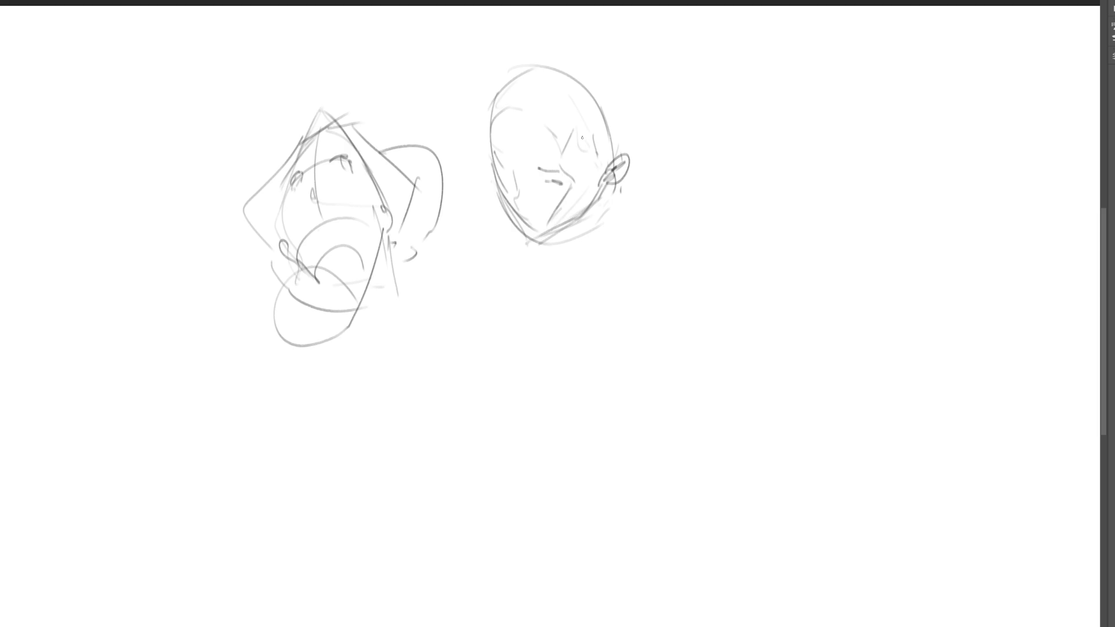
pyautogui.moveTo(603, 73); pyautogui.dragTo(626, 127)
# Draw a shoulder curve below the head with an arm line and small circle
pyautogui.moveTo(445, 305)
pyautogui.mouseDown()
pyautogui.moveTo(456, 256)
pyautogui.moveTo(488, 250)
pyautogui.mouseUp()
pyautogui.moveTo(493, 252); pyautogui.dragTo(535, 348)
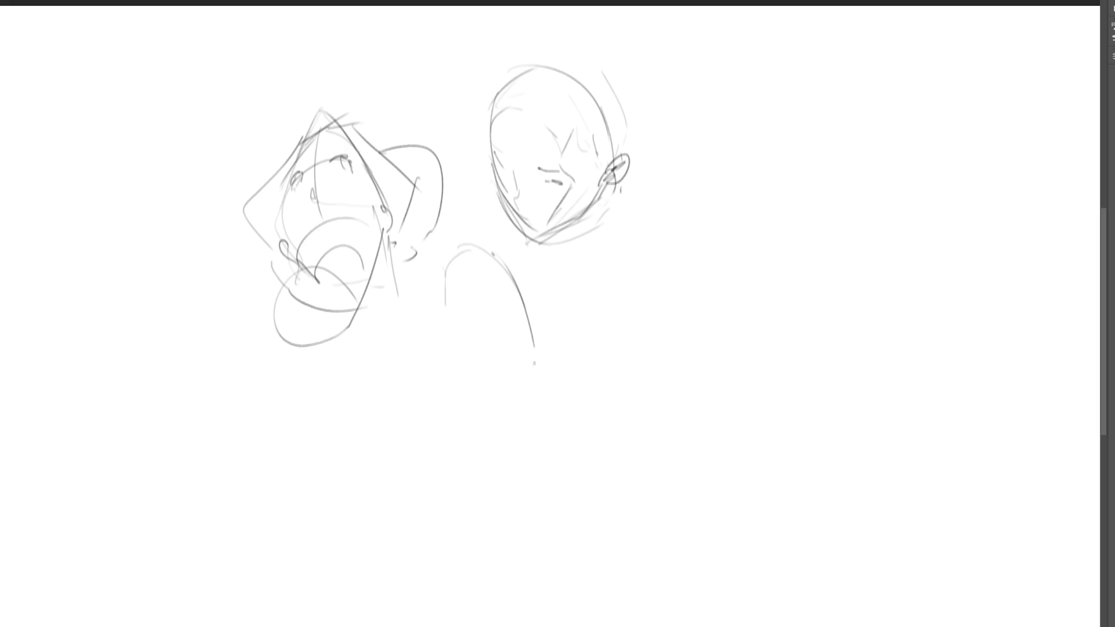
pyautogui.moveTo(458, 261)
pyautogui.mouseDown()
pyautogui.moveTo(432, 312)
pyautogui.moveTo(437, 334)
pyautogui.moveTo(535, 364)
pyautogui.mouseUp()
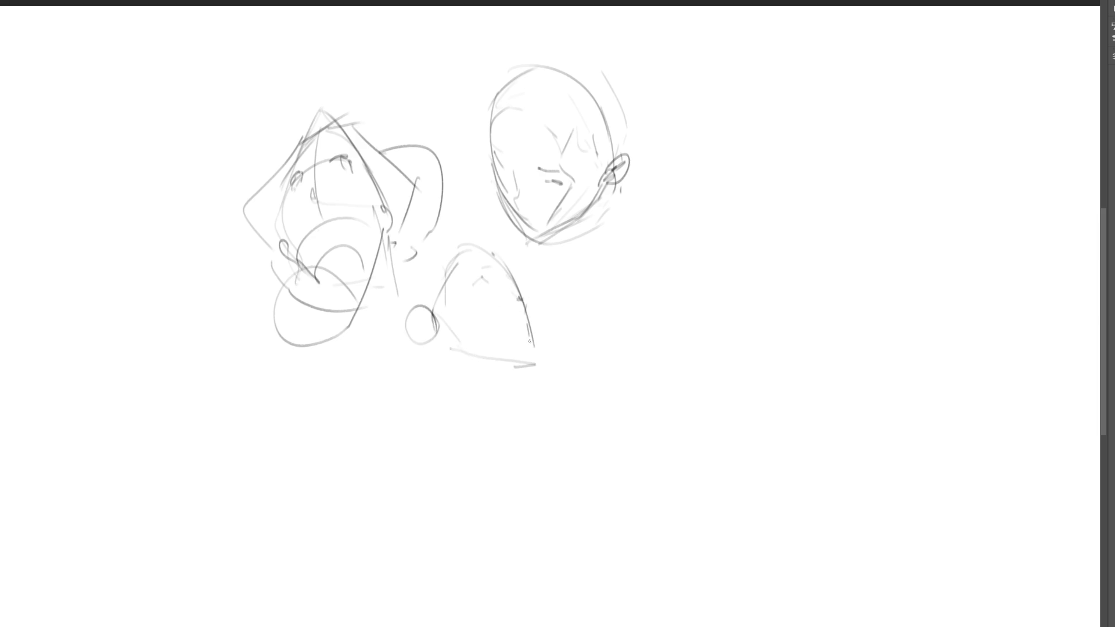
# Outline a new head right of the bald head with jaw, chin, pointed ear and hair
pyautogui.moveTo(690, 214); pyautogui.dragTo(665, 267)
pyautogui.moveTo(672, 239)
pyautogui.mouseDown()
pyautogui.moveTo(723, 200)
pyautogui.moveTo(742, 268)
pyautogui.moveTo(722, 228)
pyautogui.moveTo(673, 250)
pyautogui.moveTo(685, 253)
pyautogui.mouseUp()
pyautogui.moveTo(684, 263); pyautogui.dragTo(673, 264)
pyautogui.moveTo(688, 249)
pyautogui.mouseDown()
pyautogui.moveTo(684, 305)
pyautogui.moveTo(701, 316)
pyautogui.mouseUp()
pyautogui.moveTo(755, 259); pyautogui.dragTo(752, 298)
pyautogui.moveTo(735, 204)
pyautogui.mouseDown()
pyautogui.moveTo(751, 282)
pyautogui.moveTo(762, 281)
pyautogui.mouseUp()
pyautogui.moveTo(679, 213)
pyautogui.mouseDown()
pyautogui.moveTo(726, 190)
pyautogui.moveTo(805, 273)
pyautogui.mouseUp()
pyautogui.moveTo(802, 285); pyautogui.dragTo(783, 289)
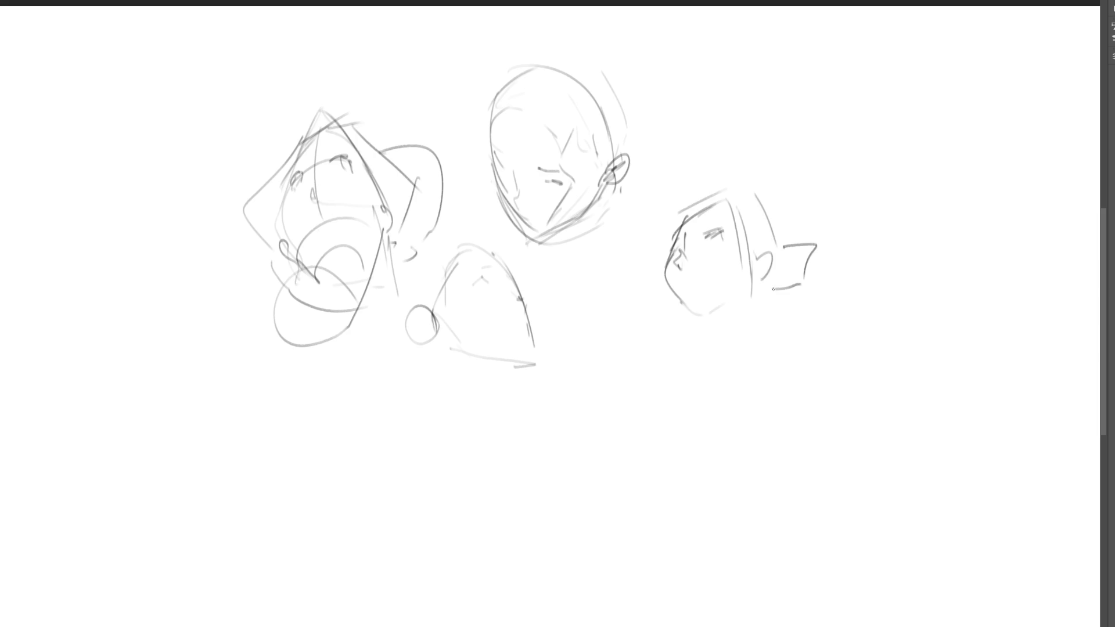
# Define the face side, neck, shoulders and long robe edges of the bust
pyautogui.moveTo(681, 213)
pyautogui.mouseDown()
pyautogui.moveTo(659, 270)
pyautogui.moveTo(674, 342)
pyautogui.moveTo(703, 333)
pyautogui.mouseUp()
pyautogui.moveTo(677, 347)
pyautogui.mouseDown()
pyautogui.moveTo(723, 321)
pyautogui.moveTo(716, 314)
pyautogui.moveTo(704, 343)
pyautogui.moveTo(747, 296)
pyautogui.mouseUp()
pyautogui.moveTo(752, 327)
pyautogui.mouseDown()
pyautogui.moveTo(751, 304)
pyautogui.moveTo(690, 373)
pyautogui.moveTo(744, 316)
pyautogui.mouseUp()
pyautogui.moveTo(749, 317); pyautogui.dragTo(775, 350)
pyautogui.moveTo(693, 353)
pyautogui.mouseDown()
pyautogui.moveTo(765, 314)
pyautogui.moveTo(784, 360)
pyautogui.mouseUp()
pyautogui.moveTo(709, 329)
pyautogui.mouseDown()
pyautogui.moveTo(666, 357)
pyautogui.moveTo(695, 378)
pyautogui.moveTo(796, 400)
pyautogui.moveTo(673, 445)
pyautogui.mouseUp()
pyautogui.moveTo(792, 377); pyautogui.dragTo(811, 419)
pyautogui.moveTo(793, 330); pyautogui.dragTo(864, 490)
pyautogui.moveTo(756, 435); pyautogui.dragTo(833, 469)
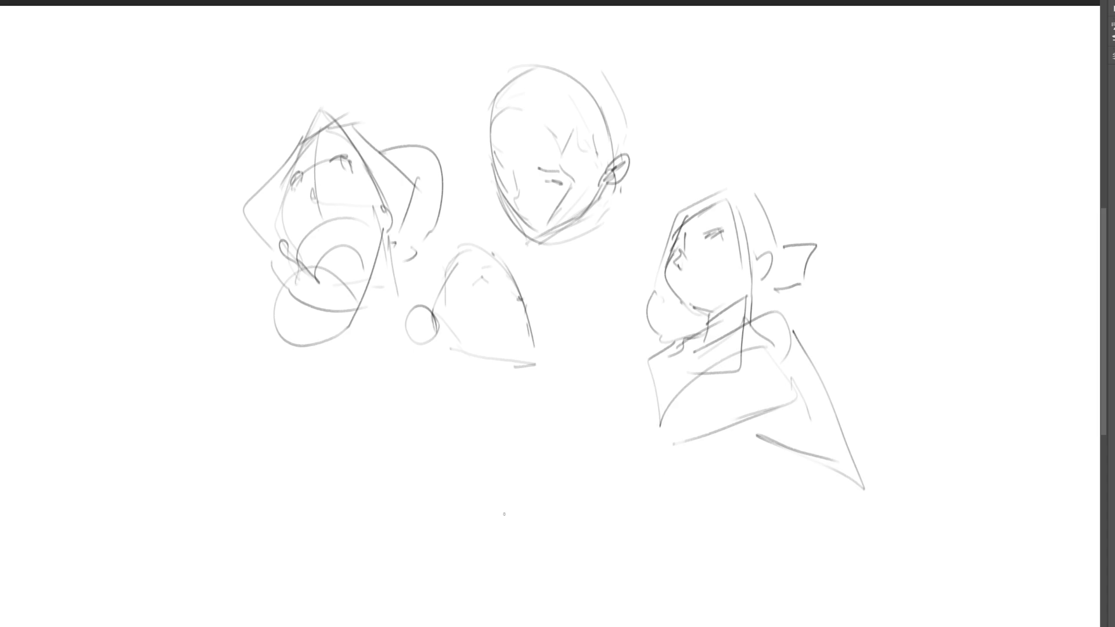
# Transform the bust sketch with Ctrl+T, moving it down and to the left
pyautogui.hotkey('ctrl', 't')
pyautogui.moveTo(716, 368); pyautogui.dragTo(492, 522)
pyautogui.press('Return')
# Start a new head outline at upper right with jaw lines and an eye
pyautogui.moveTo(733, 118)
pyautogui.mouseDown()
pyautogui.moveTo(717, 162)
pyautogui.moveTo(761, 103)
pyautogui.mouseUp()
pyautogui.moveTo(762, 99); pyautogui.dragTo(779, 176)
pyautogui.moveTo(737, 116)
pyautogui.mouseDown()
pyautogui.moveTo(716, 166)
pyautogui.moveTo(736, 212)
pyautogui.mouseUp()
pyautogui.moveTo(788, 187); pyautogui.dragTo(751, 216)
pyautogui.moveTo(791, 183)
pyautogui.mouseDown()
pyautogui.moveTo(756, 210)
pyautogui.moveTo(742, 203)
pyautogui.mouseUp()
pyautogui.moveTo(726, 153)
pyautogui.mouseDown()
pyautogui.moveTo(746, 150)
pyautogui.moveTo(725, 169)
pyautogui.moveTo(768, 161)
pyautogui.mouseUp()
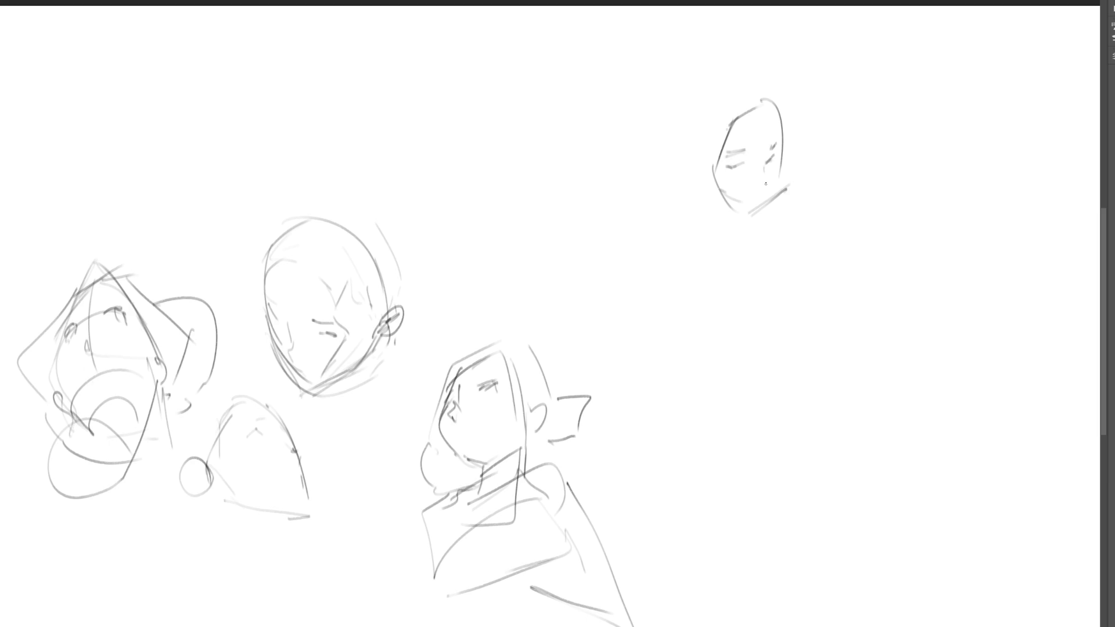
# Extend the upper-right head's right contour, then add an ear and hair strands arching over the crown
pyautogui.moveTo(780, 166); pyautogui.dragTo(764, 200)
pyautogui.moveTo(699, 152); pyautogui.dragTo(695, 164)
pyautogui.moveTo(709, 123); pyautogui.dragTo(716, 195)
pyautogui.moveTo(705, 142)
pyautogui.mouseDown()
pyautogui.moveTo(730, 94)
pyautogui.moveTo(694, 135)
pyautogui.moveTo(683, 131)
pyautogui.mouseUp()
pyautogui.moveTo(687, 81); pyautogui.dragTo(673, 145)
pyautogui.moveTo(668, 124); pyautogui.dragTo(688, 158)
pyautogui.moveTo(706, 63)
pyautogui.mouseDown()
pyautogui.moveTo(677, 145)
pyautogui.moveTo(728, 58)
pyautogui.mouseUp()
pyautogui.moveTo(728, 57)
pyautogui.mouseDown()
pyautogui.moveTo(750, 84)
pyautogui.moveTo(763, 83)
pyautogui.mouseUp()
pyautogui.moveTo(769, 85)
pyautogui.mouseDown()
pyautogui.moveTo(725, 137)
pyautogui.moveTo(771, 105)
pyautogui.mouseUp()
pyautogui.moveTo(774, 103); pyautogui.dragTo(783, 205)
# Draw the cheek, jaw and neck lines and darken both sides of the chin
pyautogui.moveTo(695, 162)
pyautogui.mouseDown()
pyautogui.moveTo(712, 188)
pyautogui.moveTo(753, 204)
pyautogui.moveTo(744, 209)
pyautogui.mouseUp()
pyautogui.moveTo(786, 167); pyautogui.dragTo(742, 211)
pyautogui.moveTo(774, 189); pyautogui.dragTo(754, 206)
pyautogui.moveTo(704, 176)
pyautogui.mouseDown()
pyautogui.moveTo(742, 223)
pyautogui.moveTo(706, 197)
pyautogui.mouseUp()
pyautogui.moveTo(706, 196)
pyautogui.mouseDown()
pyautogui.moveTo(681, 181)
pyautogui.moveTo(687, 208)
pyautogui.mouseUp()
# Wrap a high collar around the chin and sketch wide shoulders and the lower torso
pyautogui.moveTo(690, 177)
pyautogui.mouseDown()
pyautogui.moveTo(759, 224)
pyautogui.moveTo(687, 189)
pyautogui.mouseUp()
pyautogui.moveTo(687, 192)
pyautogui.mouseDown()
pyautogui.moveTo(710, 225)
pyautogui.moveTo(756, 203)
pyautogui.moveTo(711, 230)
pyautogui.moveTo(764, 258)
pyautogui.mouseUp()
pyautogui.moveTo(764, 258)
pyautogui.mouseDown()
pyautogui.moveTo(751, 270)
pyautogui.moveTo(688, 258)
pyautogui.mouseUp()
pyautogui.moveTo(683, 216); pyautogui.dragTo(687, 258)
pyautogui.moveTo(677, 226)
pyautogui.mouseDown()
pyautogui.moveTo(691, 286)
pyautogui.moveTo(755, 305)
pyautogui.mouseUp()
pyautogui.moveTo(774, 240)
pyautogui.mouseDown()
pyautogui.moveTo(743, 304)
pyautogui.moveTo(797, 284)
pyautogui.mouseUp()
pyautogui.moveTo(793, 286)
pyautogui.mouseDown()
pyautogui.moveTo(755, 371)
pyautogui.moveTo(797, 328)
pyautogui.mouseUp()
pyautogui.moveTo(795, 336); pyautogui.dragTo(767, 357)
# Add waist bands and a left sleeve ending in a hanging curve
pyautogui.moveTo(703, 307); pyautogui.dragTo(796, 313)
pyautogui.moveTo(702, 331)
pyautogui.mouseDown()
pyautogui.moveTo(793, 325)
pyautogui.moveTo(792, 335)
pyautogui.mouseUp()
pyautogui.moveTo(700, 343); pyautogui.dragTo(720, 351)
pyautogui.moveTo(676, 229)
pyautogui.mouseDown()
pyautogui.moveTo(698, 307)
pyautogui.moveTo(650, 335)
pyautogui.mouseUp()
pyautogui.moveTo(623, 290)
pyautogui.mouseDown()
pyautogui.moveTo(625, 334)
pyautogui.moveTo(691, 404)
pyautogui.mouseUp()
pyautogui.moveTo(692, 316)
pyautogui.mouseDown()
pyautogui.moveTo(691, 372)
pyautogui.moveTo(758, 386)
pyautogui.mouseUp()
# Draw the right sleeve hanging from the collar and outline the large right arm
pyautogui.moveTo(755, 217)
pyautogui.mouseDown()
pyautogui.moveTo(828, 221)
pyautogui.moveTo(802, 204)
pyautogui.moveTo(836, 268)
pyautogui.mouseUp()
pyautogui.moveTo(835, 268); pyautogui.dragTo(828, 330)
pyautogui.moveTo(836, 236); pyautogui.dragTo(852, 336)
pyautogui.moveTo(857, 333); pyautogui.dragTo(809, 354)
pyautogui.moveTo(825, 308); pyautogui.dragTo(818, 329)
pyautogui.moveTo(832, 260); pyautogui.dragTo(795, 364)
pyautogui.moveTo(798, 381); pyautogui.dragTo(712, 415)
pyautogui.moveTo(807, 345); pyautogui.dragTo(773, 387)
# Draw the long robe skirt with its folds down to the bottom
pyautogui.moveTo(669, 404); pyautogui.dragTo(724, 422)
pyautogui.moveTo(669, 405); pyautogui.dragTo(676, 509)
pyautogui.moveTo(776, 385); pyautogui.dragTo(679, 510)
pyautogui.moveTo(803, 361)
pyautogui.mouseDown()
pyautogui.moveTo(703, 521)
pyautogui.moveTo(830, 473)
pyautogui.mouseUp()
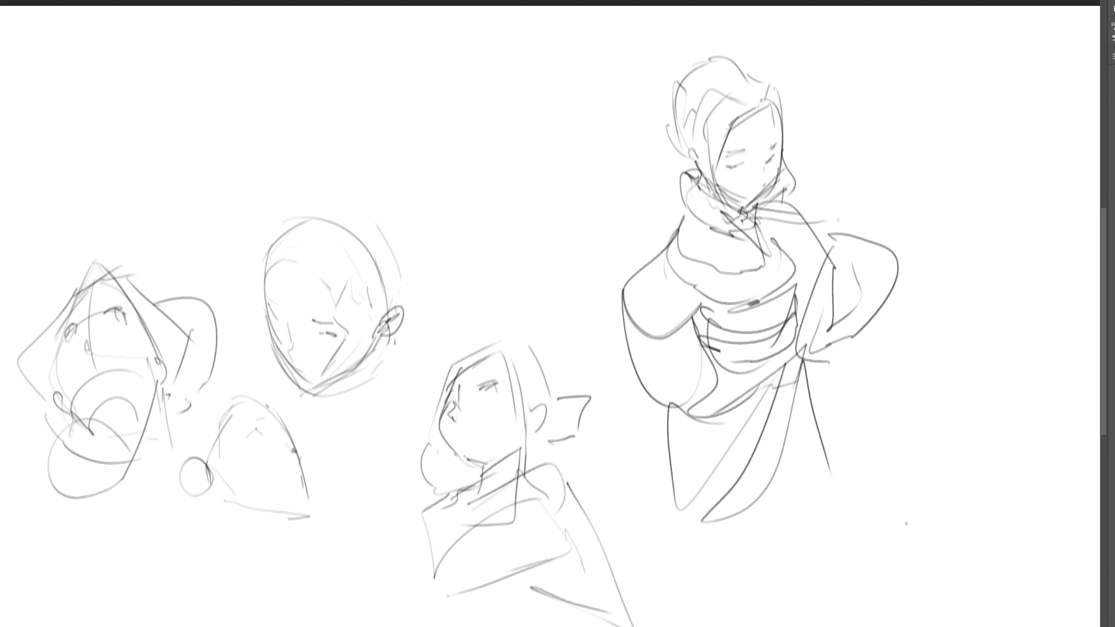
# Trace outer contours of the left sleeve, right shoulder and side, and both skirt edges
pyautogui.moveTo(682, 210); pyautogui.dragTo(669, 216)
pyautogui.moveTo(623, 255); pyautogui.dragTo(607, 267)
pyautogui.moveTo(685, 212); pyautogui.dragTo(620, 352)
pyautogui.moveTo(676, 216)
pyautogui.mouseDown()
pyautogui.moveTo(635, 248)
pyautogui.moveTo(639, 395)
pyautogui.mouseUp()
pyautogui.moveTo(795, 192)
pyautogui.mouseDown()
pyautogui.moveTo(819, 221)
pyautogui.moveTo(862, 347)
pyautogui.mouseUp()
pyautogui.moveTo(892, 255)
pyautogui.mouseDown()
pyautogui.moveTo(819, 366)
pyautogui.moveTo(825, 503)
pyautogui.mouseUp()
pyautogui.moveTo(665, 399); pyautogui.dragTo(715, 522)
pyautogui.moveTo(835, 407); pyautogui.dragTo(796, 546)
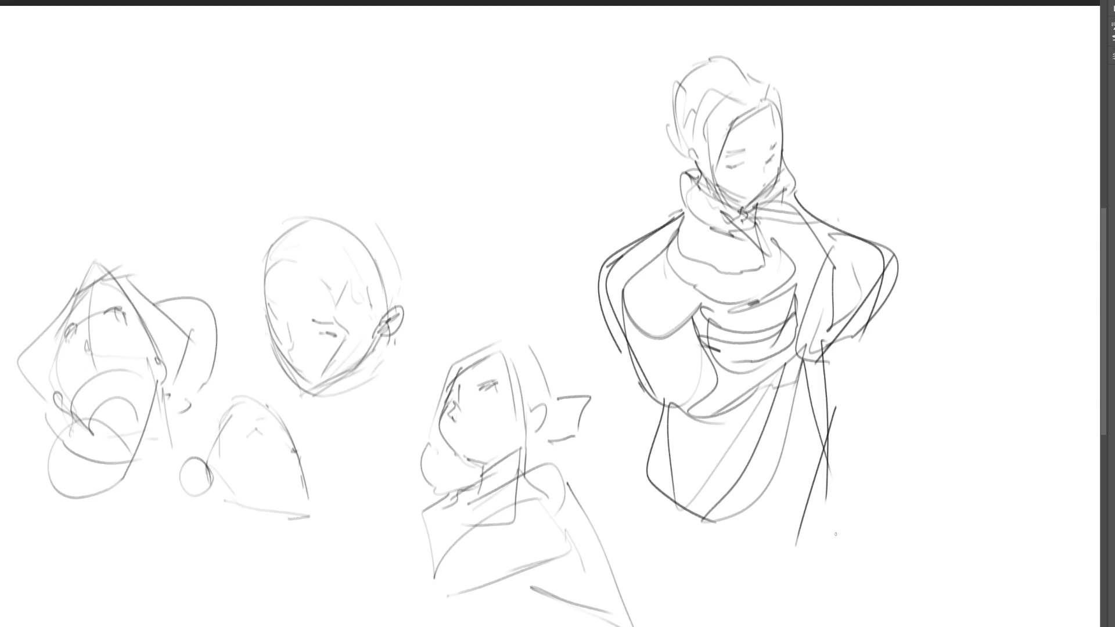
# Mark an eye, a faint cheek stroke and refine the hairline on the robed figure's face
pyautogui.moveTo(768, 144); pyautogui.dragTo(731, 169)
pyautogui.moveTo(777, 155); pyautogui.dragTo(773, 174)
pyautogui.moveTo(771, 112)
pyautogui.mouseDown()
pyautogui.moveTo(776, 142)
pyautogui.moveTo(771, 113)
pyautogui.mouseUp()
pyautogui.moveTo(780, 95); pyautogui.dragTo(787, 154)
# Draw a small head at top centre with jaw and a hatched neck
pyautogui.moveTo(414, 101)
pyautogui.mouseDown()
pyautogui.moveTo(419, 139)
pyautogui.moveTo(439, 76)
pyautogui.moveTo(472, 124)
pyautogui.moveTo(458, 180)
pyautogui.mouseUp()
pyautogui.moveTo(415, 134)
pyautogui.mouseDown()
pyautogui.moveTo(428, 167)
pyautogui.moveTo(463, 172)
pyautogui.moveTo(447, 204)
pyautogui.mouseUp()
pyautogui.moveTo(462, 166); pyautogui.dragTo(441, 217)
pyautogui.moveTo(424, 152); pyautogui.dragTo(435, 226)
pyautogui.moveTo(432, 172); pyautogui.dragTo(447, 196)
pyautogui.moveTo(461, 174); pyautogui.dragTo(445, 206)
pyautogui.moveTo(437, 199); pyautogui.dragTo(427, 209)
# Add ears, eye guideline, nose and jaw lines, plus rough collar and body strokes
pyautogui.moveTo(414, 123); pyautogui.dragTo(417, 143)
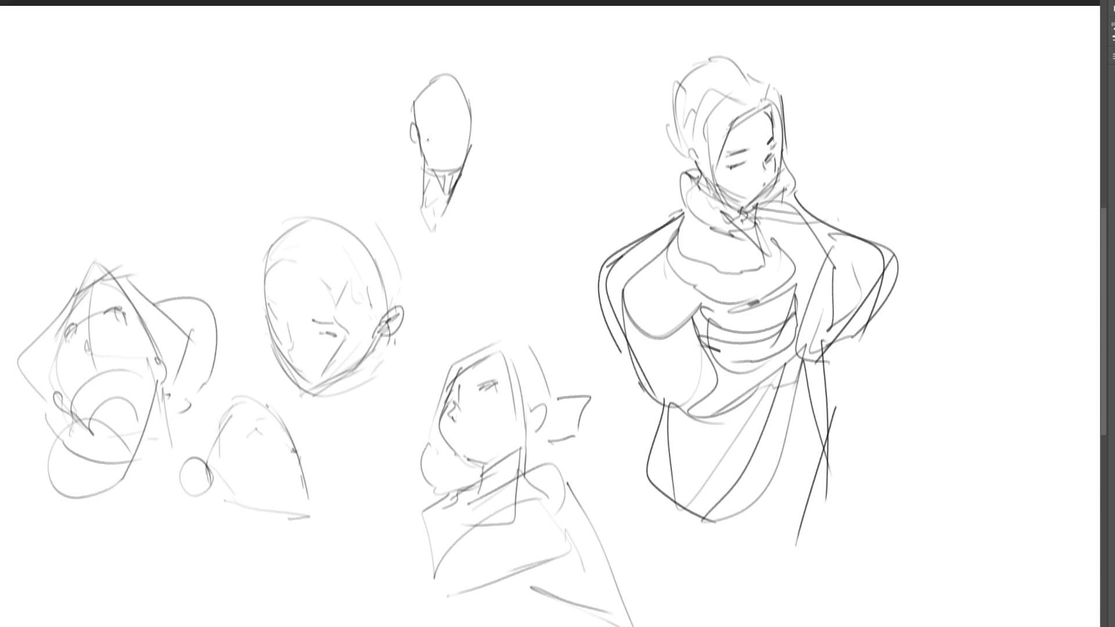
pyautogui.moveTo(469, 115)
pyautogui.mouseDown()
pyautogui.moveTo(473, 137)
pyautogui.moveTo(455, 132)
pyautogui.moveTo(465, 131)
pyautogui.moveTo(460, 119)
pyautogui.moveTo(441, 152)
pyautogui.moveTo(451, 176)
pyautogui.moveTo(431, 220)
pyautogui.mouseUp()
pyautogui.moveTo(432, 167)
pyautogui.mouseDown()
pyautogui.moveTo(422, 202)
pyautogui.moveTo(433, 227)
pyautogui.mouseUp()
pyautogui.moveTo(466, 184); pyautogui.dragTo(461, 238)
pyautogui.moveTo(414, 179); pyautogui.dragTo(465, 196)
pyautogui.moveTo(467, 196)
pyautogui.mouseDown()
pyautogui.moveTo(478, 200)
pyautogui.moveTo(469, 256)
pyautogui.mouseUp()
pyautogui.moveTo(410, 184)
pyautogui.mouseDown()
pyautogui.moveTo(401, 180)
pyautogui.moveTo(488, 222)
pyautogui.moveTo(498, 262)
pyautogui.mouseUp()
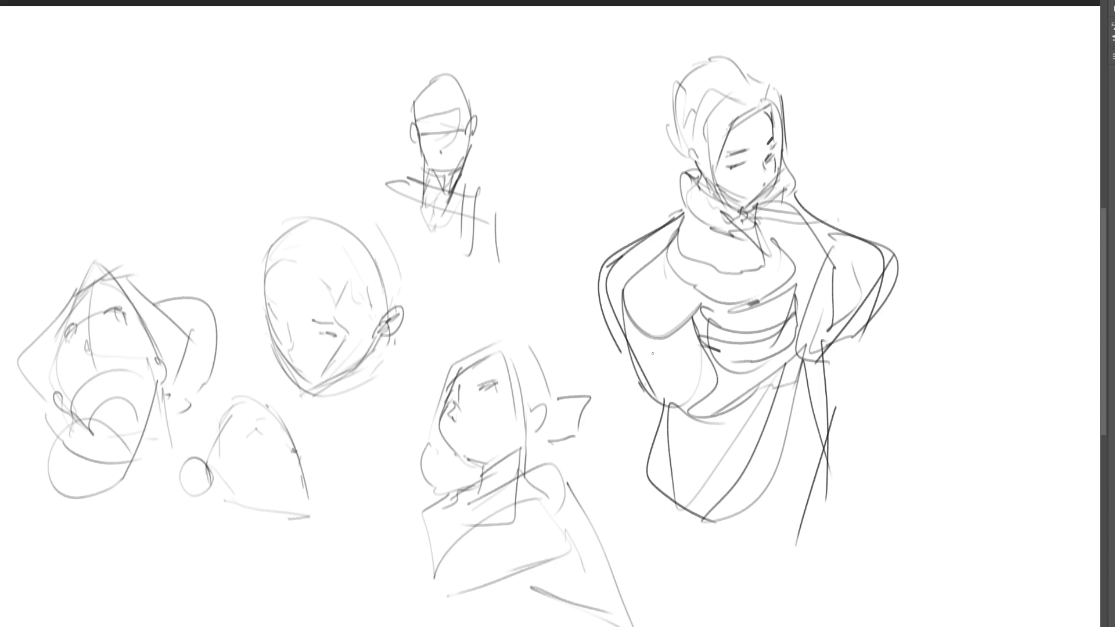
# Rough in a large head at top-left with jaw, chin, mouth, brow, nose and ear
pyautogui.moveTo(168, 111); pyautogui.dragTo(177, 141)
pyautogui.moveTo(165, 102)
pyautogui.mouseDown()
pyautogui.moveTo(157, 111)
pyautogui.moveTo(201, 63)
pyautogui.mouseUp()
pyautogui.moveTo(231, 61); pyautogui.dragTo(255, 137)
pyautogui.moveTo(168, 97)
pyautogui.mouseDown()
pyautogui.moveTo(170, 138)
pyautogui.moveTo(232, 152)
pyautogui.mouseUp()
pyautogui.moveTo(250, 142)
pyautogui.mouseDown()
pyautogui.moveTo(238, 161)
pyautogui.moveTo(182, 164)
pyautogui.mouseUp()
pyautogui.moveTo(181, 166); pyautogui.dragTo(225, 206)
pyautogui.moveTo(244, 169); pyautogui.dragTo(198, 200)
pyautogui.moveTo(198, 160)
pyautogui.mouseDown()
pyautogui.moveTo(186, 168)
pyautogui.moveTo(242, 150)
pyautogui.moveTo(232, 155)
pyautogui.moveTo(243, 117)
pyautogui.mouseUp()
pyautogui.moveTo(244, 117); pyautogui.dragTo(217, 186)
pyautogui.moveTo(260, 146)
pyautogui.mouseDown()
pyautogui.moveTo(266, 135)
pyautogui.moveTo(270, 150)
pyautogui.mouseUp()
# Add eyes, a longer left cheek, the right contour and the hairline
pyautogui.moveTo(168, 152); pyautogui.dragTo(185, 164)
pyautogui.moveTo(187, 130); pyautogui.dragTo(232, 130)
pyautogui.moveTo(166, 99)
pyautogui.mouseDown()
pyautogui.moveTo(181, 167)
pyautogui.moveTo(219, 205)
pyautogui.mouseUp()
pyautogui.moveTo(247, 83); pyautogui.dragTo(266, 229)
pyautogui.moveTo(158, 116); pyautogui.dragTo(215, 74)
pyautogui.moveTo(230, 92); pyautogui.dragTo(246, 123)
pyautogui.moveTo(248, 67); pyautogui.dragTo(256, 144)
pyautogui.moveTo(256, 144); pyautogui.dragTo(259, 175)
# Draw the hair, pointed ear, brim lines and long hair strands falling on the left
pyautogui.moveTo(229, 40)
pyautogui.mouseDown()
pyautogui.moveTo(261, 43)
pyautogui.moveTo(281, 120)
pyautogui.mouseUp()
pyautogui.moveTo(266, 95)
pyautogui.mouseDown()
pyautogui.moveTo(283, 69)
pyautogui.moveTo(284, 87)
pyautogui.mouseUp()
pyautogui.moveTo(220, 36); pyautogui.dragTo(249, 79)
pyautogui.moveTo(148, 127); pyautogui.dragTo(251, 83)
pyautogui.moveTo(156, 111)
pyautogui.mouseDown()
pyautogui.moveTo(157, 124)
pyautogui.moveTo(136, 93)
pyautogui.mouseUp()
pyautogui.moveTo(137, 149); pyautogui.dragTo(159, 195)
pyautogui.moveTo(158, 117)
pyautogui.mouseDown()
pyautogui.moveTo(153, 235)
pyautogui.moveTo(188, 229)
pyautogui.mouseUp()
pyautogui.moveTo(177, 224)
pyautogui.mouseDown()
pyautogui.moveTo(179, 109)
pyautogui.moveTo(211, 216)
pyautogui.moveTo(254, 175)
pyautogui.moveTo(241, 247)
pyautogui.mouseUp()
# Draw a V-neck collar with lapel and chin hatching, extending it toward the bald head
pyautogui.moveTo(212, 218); pyautogui.dragTo(240, 247)
pyautogui.moveTo(248, 195); pyautogui.dragTo(223, 214)
pyautogui.moveTo(257, 173)
pyautogui.mouseDown()
pyautogui.moveTo(211, 248)
pyautogui.moveTo(251, 255)
pyautogui.mouseUp()
pyautogui.moveTo(258, 178)
pyautogui.mouseDown()
pyautogui.moveTo(254, 228)
pyautogui.moveTo(208, 244)
pyautogui.mouseUp()
pyautogui.moveTo(187, 201)
pyautogui.mouseDown()
pyautogui.moveTo(215, 233)
pyautogui.moveTo(163, 284)
pyautogui.mouseUp()
pyautogui.moveTo(189, 263)
pyautogui.mouseDown()
pyautogui.moveTo(239, 237)
pyautogui.moveTo(285, 189)
pyautogui.mouseUp()
pyautogui.moveTo(302, 216); pyautogui.dragTo(181, 288)
pyautogui.moveTo(300, 195)
pyautogui.mouseDown()
pyautogui.moveTo(303, 220)
pyautogui.moveTo(337, 221)
pyautogui.mouseUp()
pyautogui.moveTo(337, 221); pyautogui.dragTo(185, 280)
pyautogui.moveTo(186, 221)
pyautogui.mouseDown()
pyautogui.moveTo(157, 271)
pyautogui.moveTo(275, 195)
pyautogui.mouseUp()
pyautogui.moveTo(281, 144)
pyautogui.mouseDown()
pyautogui.moveTo(263, 207)
pyautogui.moveTo(255, 195)
pyautogui.mouseUp()
pyautogui.moveTo(288, 106)
pyautogui.mouseDown()
pyautogui.moveTo(256, 190)
pyautogui.moveTo(293, 145)
pyautogui.mouseUp()
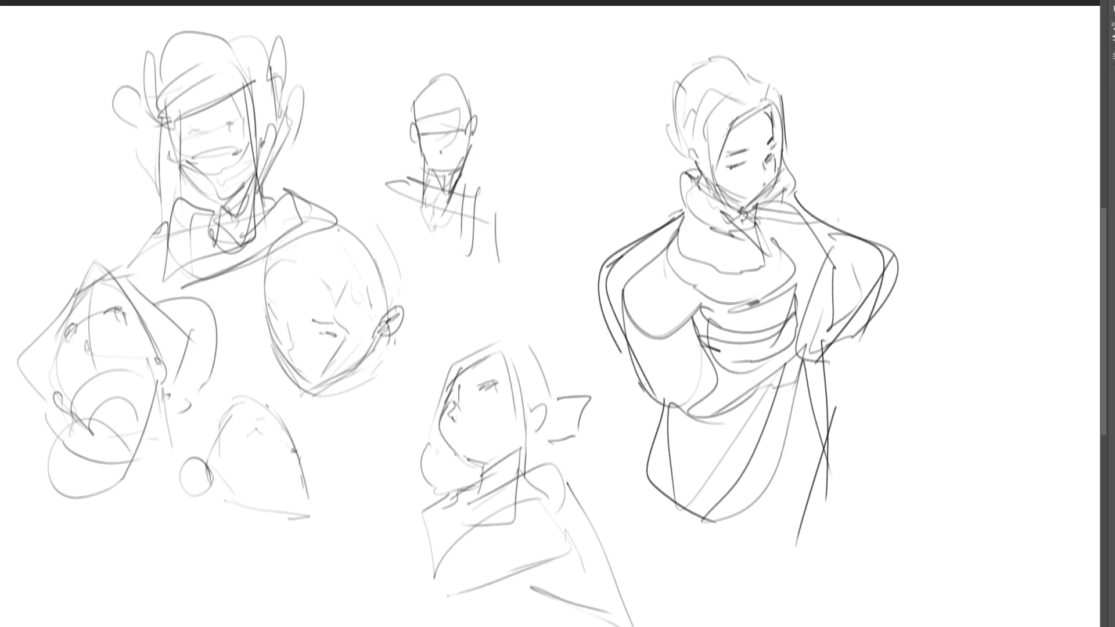
# Start a small head arch at the top right with an eye mark inside
pyautogui.moveTo(899, 80); pyautogui.dragTo(887, 115)
pyautogui.moveTo(899, 75)
pyautogui.mouseDown()
pyautogui.moveTo(928, 58)
pyautogui.moveTo(962, 120)
pyautogui.mouseUp()
pyautogui.moveTo(926, 77)
pyautogui.mouseDown()
pyautogui.moveTo(925, 100)
pyautogui.moveTo(893, 103)
pyautogui.moveTo(893, 120)
pyautogui.moveTo(918, 138)
pyautogui.mouseUp()
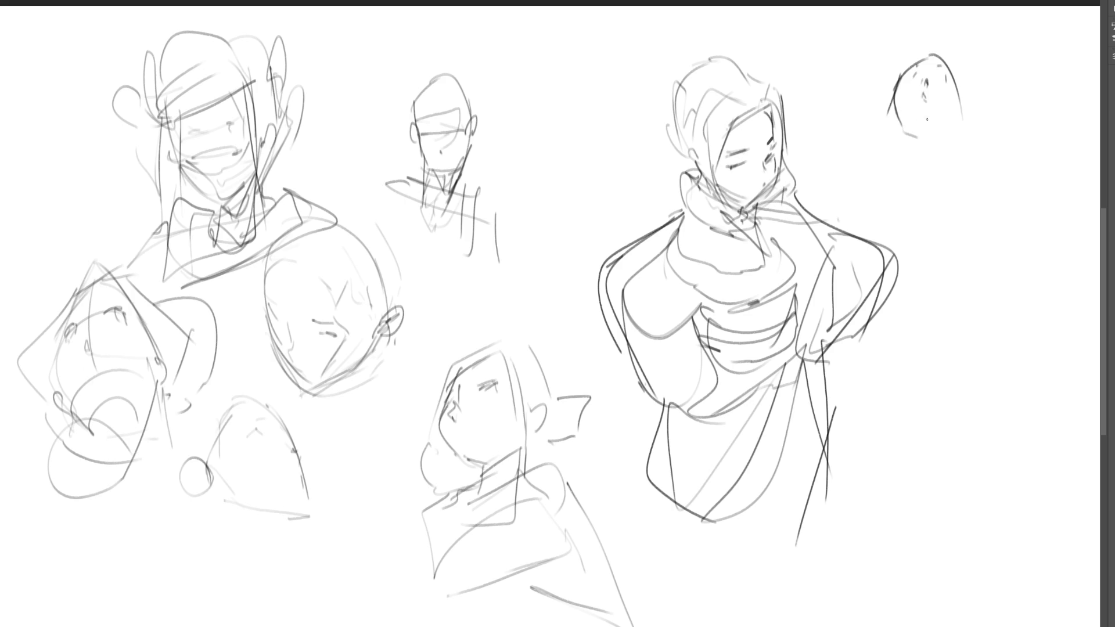
# Trace both sides of the top-right head and draw its neck with vertical hatching
pyautogui.moveTo(956, 89)
pyautogui.mouseDown()
pyautogui.moveTo(945, 141)
pyautogui.moveTo(953, 129)
pyautogui.mouseUp()
pyautogui.moveTo(892, 101)
pyautogui.mouseDown()
pyautogui.moveTo(889, 116)
pyautogui.moveTo(944, 137)
pyautogui.moveTo(903, 166)
pyautogui.moveTo(932, 164)
pyautogui.mouseUp()
pyautogui.moveTo(944, 135); pyautogui.dragTo(938, 165)
pyautogui.moveTo(910, 126)
pyautogui.mouseDown()
pyautogui.moveTo(904, 139)
pyautogui.moveTo(947, 143)
pyautogui.moveTo(911, 143)
pyautogui.mouseUp()
pyautogui.moveTo(923, 128); pyautogui.dragTo(923, 149)
pyautogui.moveTo(941, 132)
pyautogui.mouseDown()
pyautogui.moveTo(925, 153)
pyautogui.moveTo(942, 151)
pyautogui.moveTo(940, 174)
pyautogui.mouseUp()
pyautogui.moveTo(941, 135); pyautogui.dragTo(938, 169)
# Cross-hatch the neck base, darken the jaw near the ear and draw the hairline
pyautogui.moveTo(902, 130); pyautogui.dragTo(903, 175)
pyautogui.moveTo(912, 175); pyautogui.dragTo(935, 178)
pyautogui.moveTo(910, 169)
pyautogui.mouseDown()
pyautogui.moveTo(933, 175)
pyautogui.moveTo(910, 166)
pyautogui.mouseUp()
pyautogui.moveTo(912, 176); pyautogui.dragTo(927, 165)
pyautogui.moveTo(959, 107)
pyautogui.mouseDown()
pyautogui.moveTo(948, 134)
pyautogui.moveTo(892, 123)
pyautogui.moveTo(906, 147)
pyautogui.mouseUp()
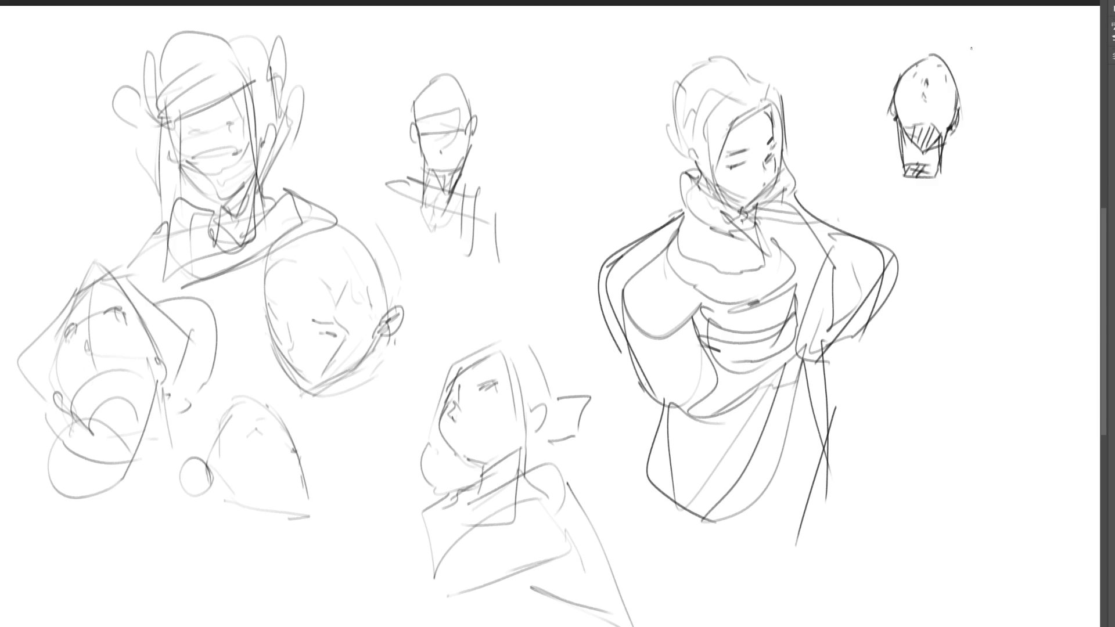
pyautogui.moveTo(916, 73); pyautogui.dragTo(942, 76)
# Add a brow and shade the right eye of the small head, undoing a stray top stroke
pyautogui.moveTo(918, 68)
pyautogui.mouseDown()
pyautogui.moveTo(928, 81)
pyautogui.moveTo(948, 69)
pyautogui.moveTo(921, 72)
pyautogui.mouseUp()
pyautogui.moveTo(942, 65); pyautogui.dragTo(942, 70)
pyautogui.moveTo(938, 71); pyautogui.dragTo(950, 78)
pyautogui.moveTo(918, 60)
pyautogui.mouseDown()
pyautogui.moveTo(947, 62)
pyautogui.moveTo(905, 69)
pyautogui.moveTo(907, 124)
pyautogui.moveTo(946, 124)
pyautogui.mouseUp()
pyautogui.hotkey('ctrl', 'z')
# Darken the cheeks and jawline, rework the left contour and hatch the neck darker
pyautogui.moveTo(954, 73)
pyautogui.mouseDown()
pyautogui.moveTo(947, 131)
pyautogui.moveTo(960, 116)
pyautogui.mouseUp()
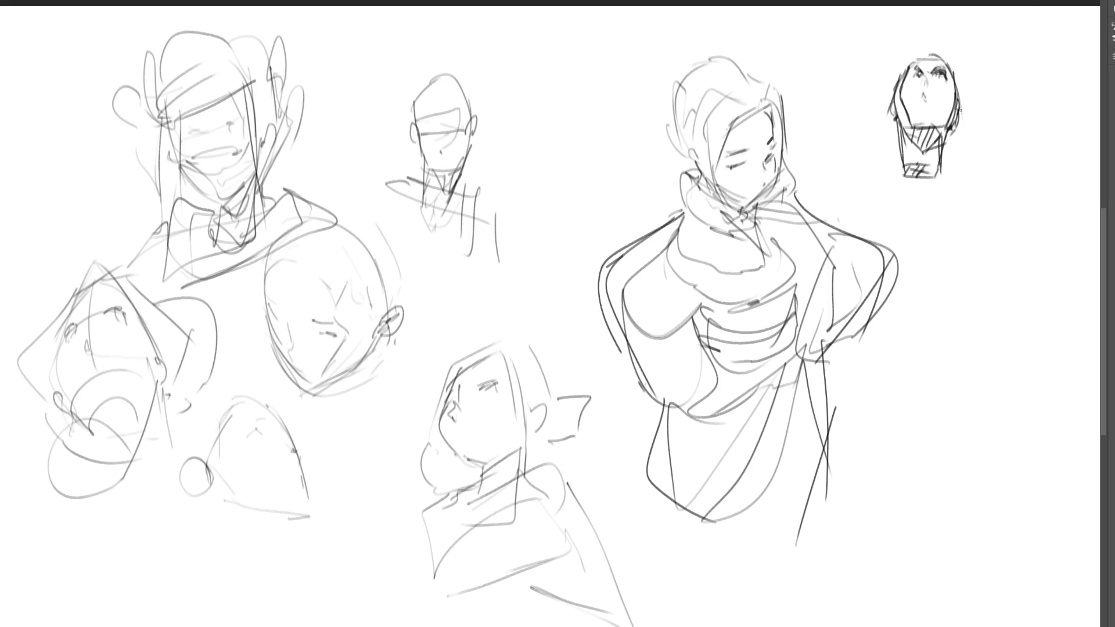
pyautogui.moveTo(889, 74); pyautogui.dragTo(899, 155)
pyautogui.moveTo(897, 112); pyautogui.dragTo(907, 176)
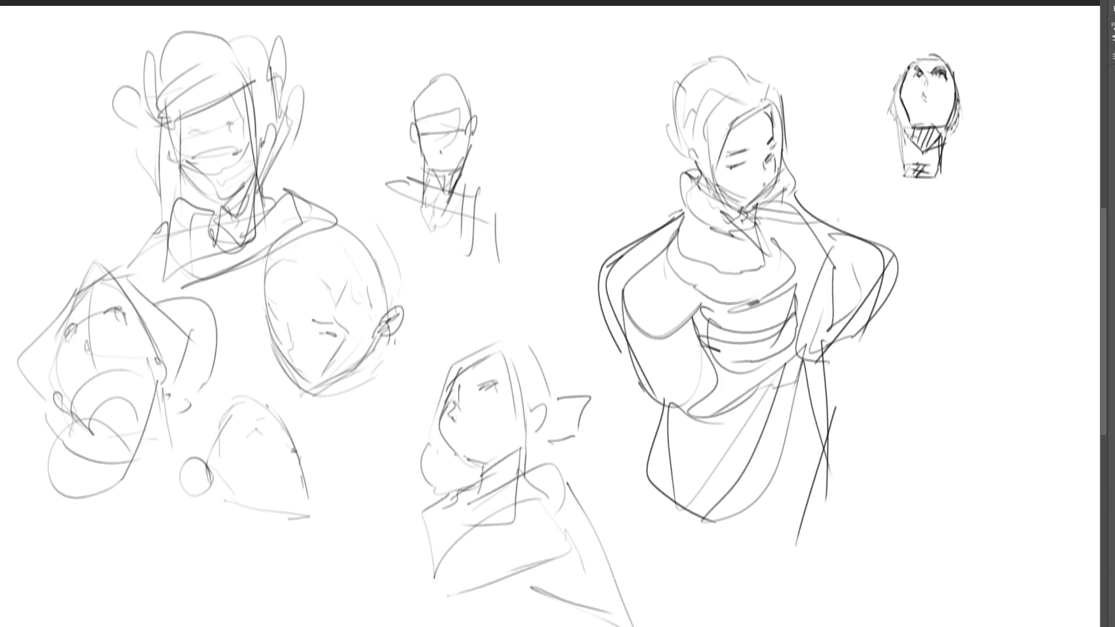
pyautogui.moveTo(899, 98)
pyautogui.mouseDown()
pyautogui.moveTo(910, 175)
pyautogui.moveTo(923, 162)
pyautogui.mouseUp()
pyautogui.moveTo(922, 170); pyautogui.dragTo(932, 166)
pyautogui.moveTo(946, 128); pyautogui.dragTo(942, 171)
# Add a nose mark, darken the chin and draw both eyes
pyautogui.moveTo(922, 99)
pyautogui.mouseDown()
pyautogui.moveTo(927, 124)
pyautogui.moveTo(944, 126)
pyautogui.moveTo(955, 108)
pyautogui.mouseUp()
pyautogui.moveTo(927, 120); pyautogui.dragTo(933, 131)
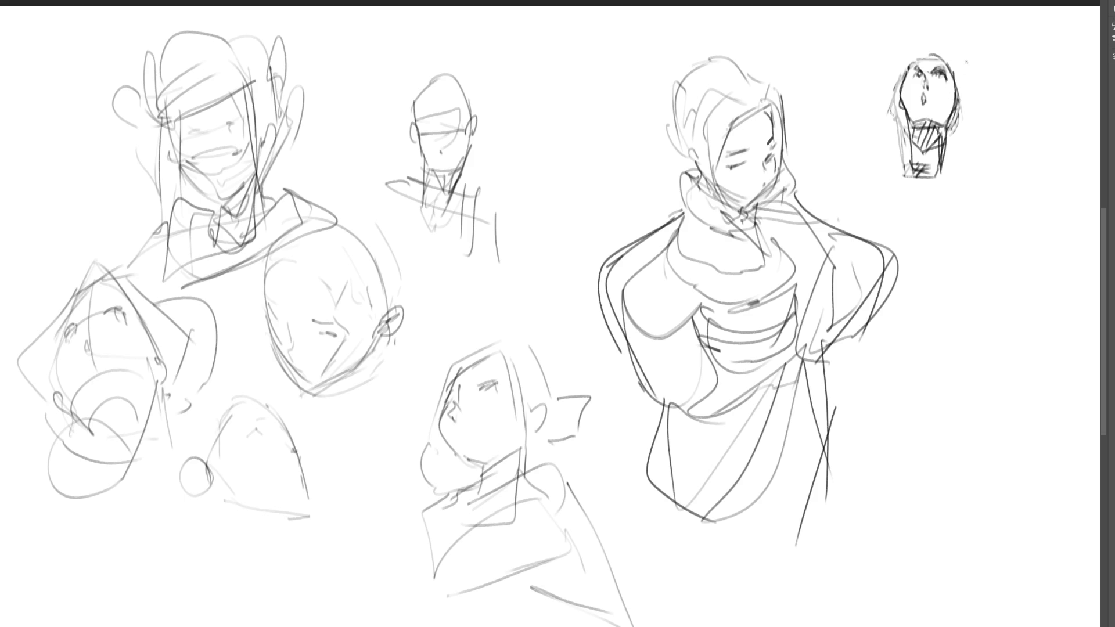
pyautogui.moveTo(911, 78)
pyautogui.mouseDown()
pyautogui.moveTo(944, 78)
pyautogui.moveTo(909, 85)
pyautogui.moveTo(950, 90)
pyautogui.mouseUp()
# Darken the small head's right side and add hair, a lower curl, and neck and collar lines
pyautogui.moveTo(955, 112)
pyautogui.mouseDown()
pyautogui.moveTo(960, 81)
pyautogui.moveTo(948, 53)
pyautogui.moveTo(959, 99)
pyautogui.mouseUp()
pyautogui.moveTo(950, 54)
pyautogui.mouseDown()
pyautogui.moveTo(971, 129)
pyautogui.moveTo(953, 149)
pyautogui.mouseUp()
pyautogui.moveTo(909, 63)
pyautogui.mouseDown()
pyautogui.moveTo(896, 152)
pyautogui.moveTo(971, 152)
pyautogui.moveTo(959, 158)
pyautogui.mouseUp()
pyautogui.moveTo(976, 145); pyautogui.dragTo(979, 165)
pyautogui.moveTo(944, 131)
pyautogui.mouseDown()
pyautogui.moveTo(941, 179)
pyautogui.moveTo(892, 161)
pyautogui.moveTo(959, 180)
pyautogui.mouseUp()
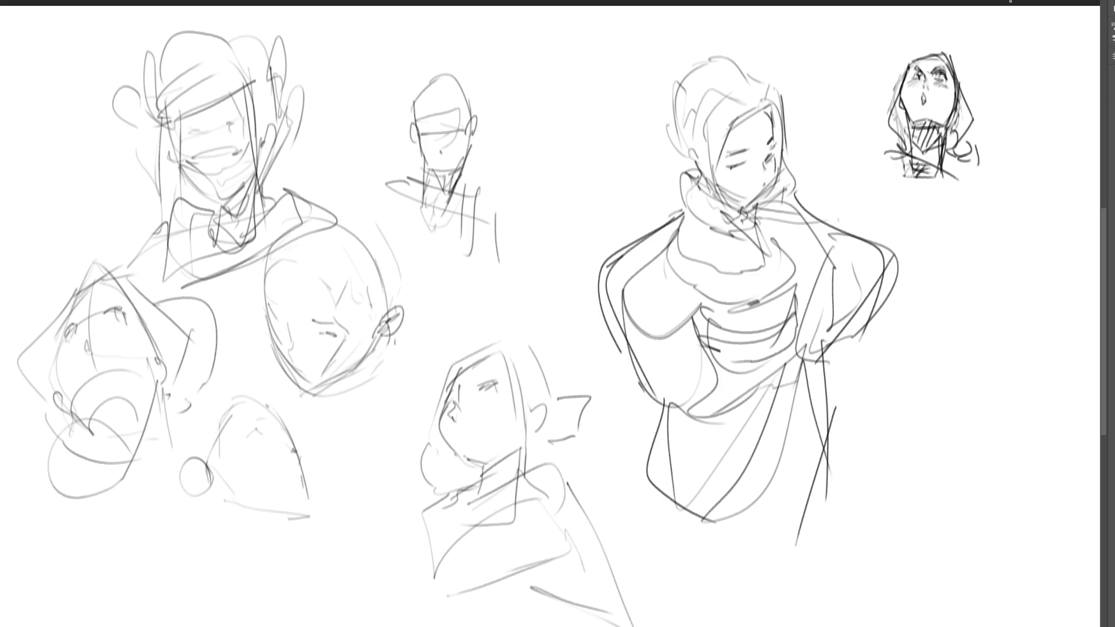
pyautogui.moveTo(912, 144)
pyautogui.mouseDown()
pyautogui.moveTo(898, 168)
pyautogui.moveTo(959, 181)
pyautogui.mouseUp()
# Sketch a collar left of the small head, undoing the kite-shaped stroke and redrawing it
pyautogui.moveTo(876, 103)
pyautogui.mouseDown()
pyautogui.moveTo(852, 131)
pyautogui.moveTo(884, 150)
pyautogui.moveTo(845, 112)
pyautogui.moveTo(834, 136)
pyautogui.mouseUp()
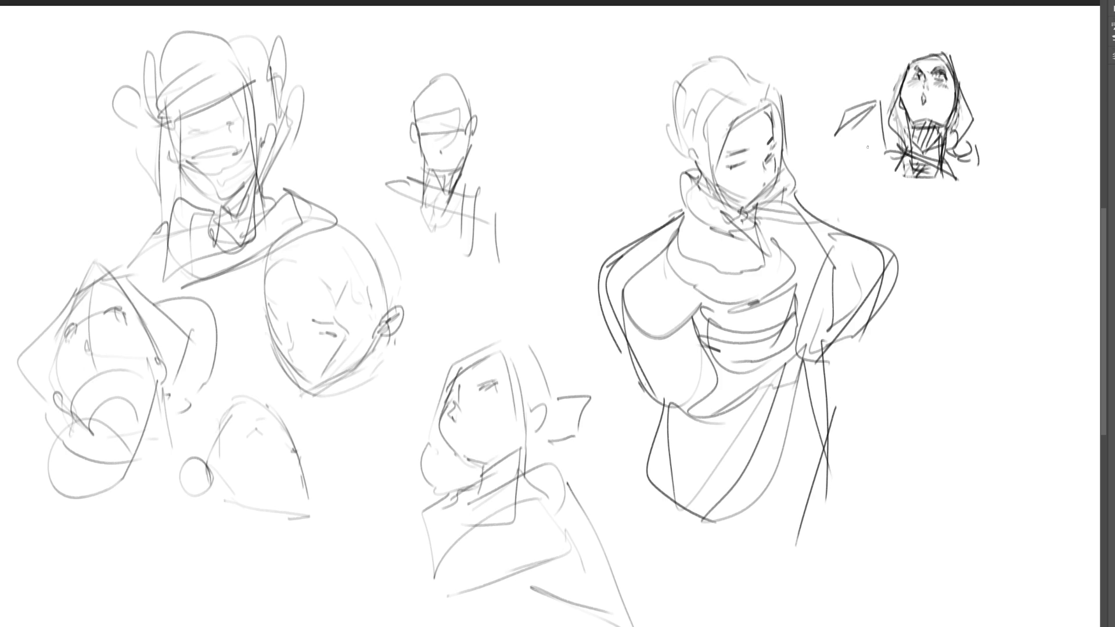
pyautogui.hotkey('ctrl', 'z')
pyautogui.hotkey('ctrl', 'z')
pyautogui.moveTo(877, 102); pyautogui.dragTo(847, 107)
pyautogui.moveTo(846, 108); pyautogui.dragTo(831, 135)
pyautogui.moveTo(878, 102); pyautogui.dragTo(825, 146)
# Add strokes and curved hatching around the left of the small hooded figure
pyautogui.moveTo(896, 180); pyautogui.dragTo(913, 187)
pyautogui.moveTo(873, 130)
pyautogui.mouseDown()
pyautogui.moveTo(972, 179)
pyautogui.moveTo(853, 164)
pyautogui.mouseUp()
pyautogui.moveTo(847, 96)
pyautogui.mouseDown()
pyautogui.moveTo(888, 72)
pyautogui.moveTo(811, 117)
pyautogui.mouseUp()
pyautogui.moveTo(882, 91)
pyautogui.mouseDown()
pyautogui.moveTo(836, 119)
pyautogui.moveTo(796, 174)
pyautogui.moveTo(832, 196)
pyautogui.mouseUp()
# Rough in the cape's top edges below the hooded figure, with curves on its right
pyautogui.moveTo(831, 204)
pyautogui.mouseDown()
pyautogui.moveTo(911, 222)
pyautogui.moveTo(982, 190)
pyautogui.mouseUp()
pyautogui.moveTo(959, 193)
pyautogui.mouseDown()
pyautogui.moveTo(990, 166)
pyautogui.moveTo(1024, 220)
pyautogui.mouseUp()
pyautogui.moveTo(837, 223)
pyautogui.mouseDown()
pyautogui.moveTo(933, 222)
pyautogui.moveTo(1043, 195)
pyautogui.mouseUp()
pyautogui.moveTo(1044, 195); pyautogui.dragTo(1017, 173)
pyautogui.moveTo(960, 209); pyautogui.dragTo(1011, 155)
pyautogui.moveTo(994, 175)
pyautogui.mouseDown()
pyautogui.moveTo(1043, 169)
pyautogui.moveTo(975, 244)
pyautogui.mouseUp()
# Add more cape lines beside and under the small hooded figure
pyautogui.moveTo(1029, 157); pyautogui.dragTo(1028, 125)
pyautogui.moveTo(994, 174); pyautogui.dragTo(1019, 149)
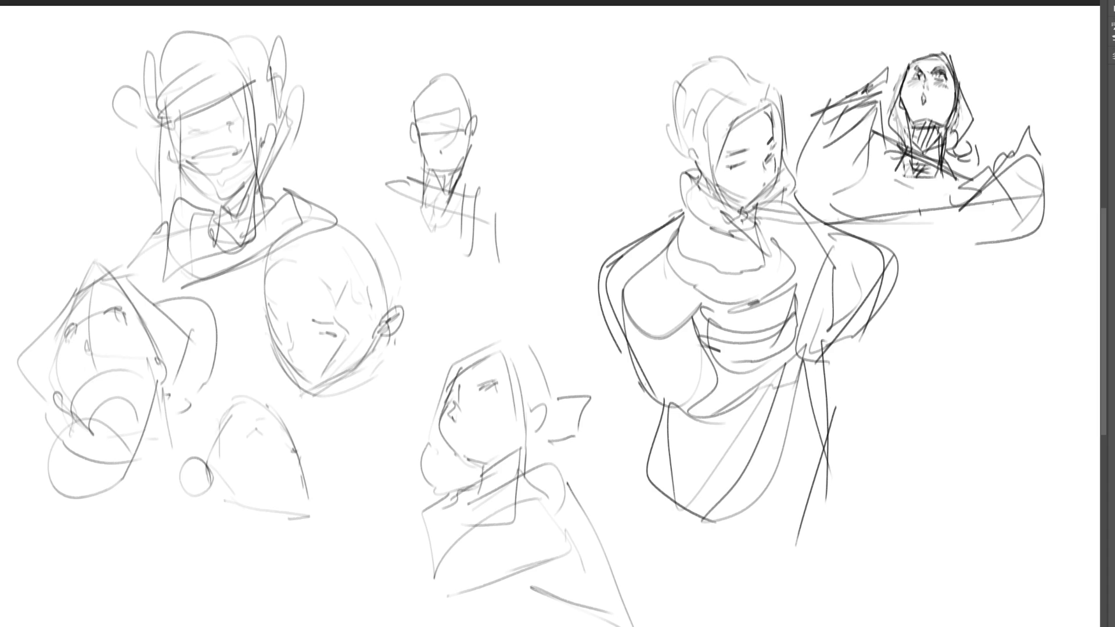
pyautogui.moveTo(910, 110)
pyautogui.mouseDown()
pyautogui.moveTo(863, 204)
pyautogui.moveTo(981, 241)
pyautogui.mouseUp()
pyautogui.moveTo(894, 180); pyautogui.dragTo(955, 159)
pyautogui.moveTo(899, 200); pyautogui.dragTo(967, 199)
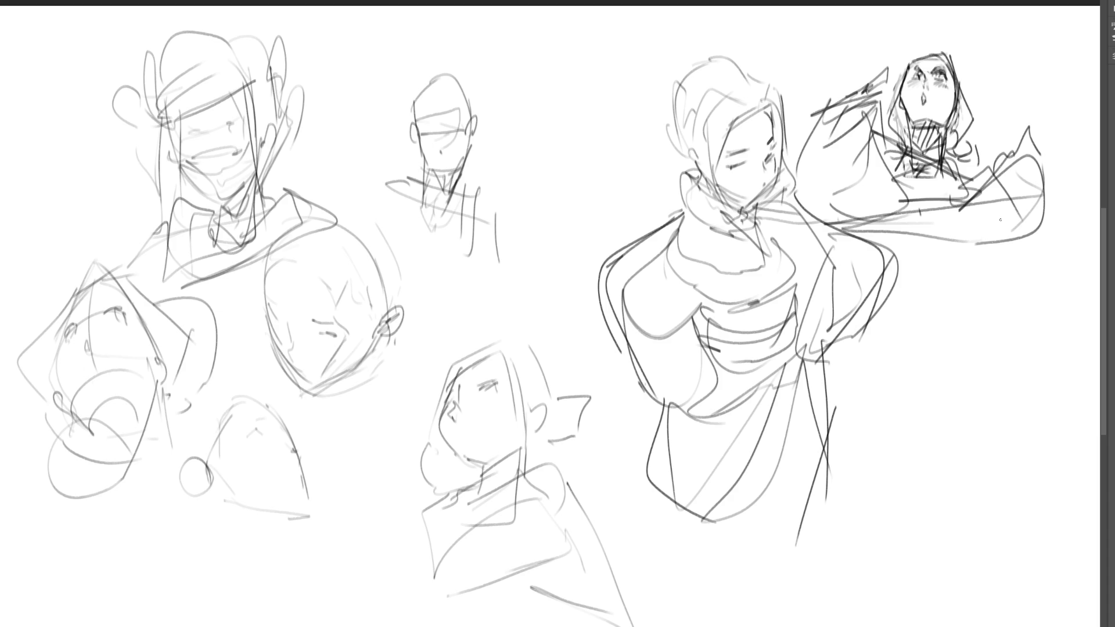
# Hatch grey shading across the cape and outline its boxy shape and lower edges
pyautogui.moveTo(879, 231)
pyautogui.mouseDown()
pyautogui.moveTo(964, 213)
pyautogui.moveTo(883, 230)
pyautogui.moveTo(932, 232)
pyautogui.moveTo(844, 239)
pyautogui.moveTo(968, 257)
pyautogui.mouseUp()
pyautogui.moveTo(848, 247)
pyautogui.mouseDown()
pyautogui.moveTo(1000, 340)
pyautogui.moveTo(817, 381)
pyautogui.mouseUp()
pyautogui.moveTo(986, 241)
pyautogui.mouseDown()
pyautogui.moveTo(999, 357)
pyautogui.moveTo(830, 447)
pyautogui.mouseUp()
pyautogui.moveTo(918, 373); pyautogui.dragTo(835, 439)
pyautogui.moveTo(987, 251)
pyautogui.mouseDown()
pyautogui.moveTo(994, 354)
pyautogui.moveTo(800, 451)
pyautogui.mouseUp()
pyautogui.moveTo(997, 323)
pyautogui.mouseDown()
pyautogui.moveTo(948, 440)
pyautogui.moveTo(830, 477)
pyautogui.mouseUp()
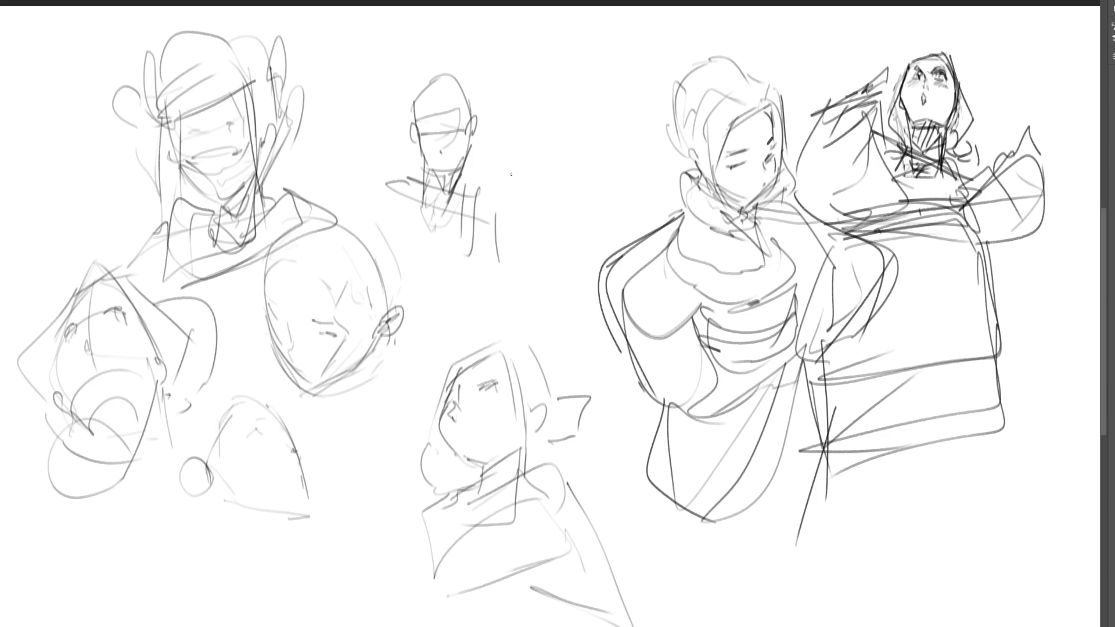
# Draw eyes and a brow on the small central head, then mirror the view and outline the robed arm
pyautogui.moveTo(452, 129)
pyautogui.mouseDown()
pyautogui.moveTo(434, 132)
pyautogui.moveTo(448, 131)
pyautogui.moveTo(453, 110)
pyautogui.mouseUp()
pyautogui.moveTo(446, 108); pyautogui.dragTo(460, 113)
pyautogui.press('m')
pyautogui.moveTo(476, 256)
pyautogui.mouseDown()
pyautogui.moveTo(499, 340)
pyautogui.moveTo(457, 364)
pyautogui.mouseUp()
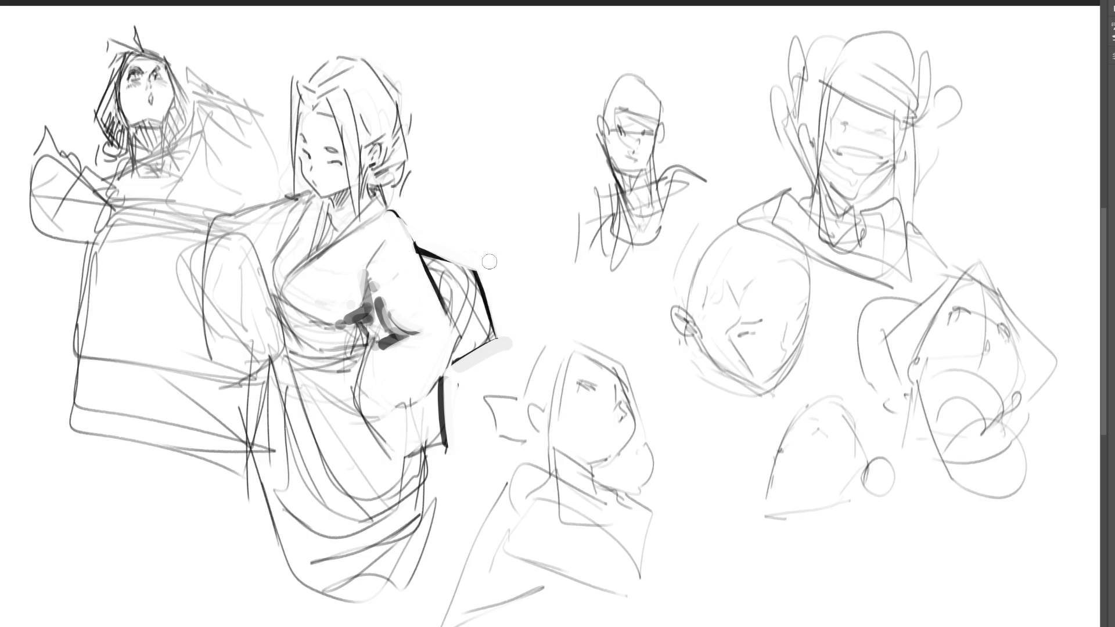
# Add dark dabs inside the sleeve, lighten its faint grey marks, and blacken the shadow beneath it
pyautogui.moveTo(458, 317)
pyautogui.mouseDown()
pyautogui.moveTo(475, 309)
pyautogui.moveTo(453, 285)
pyautogui.moveTo(467, 286)
pyautogui.mouseUp()
pyautogui.moveTo(479, 330)
pyautogui.mouseDown()
pyautogui.moveTo(444, 274)
pyautogui.moveTo(468, 288)
pyautogui.moveTo(444, 248)
pyautogui.moveTo(494, 279)
pyautogui.moveTo(502, 348)
pyautogui.moveTo(492, 353)
pyautogui.moveTo(485, 325)
pyautogui.moveTo(473, 329)
pyautogui.mouseUp()
pyautogui.moveTo(374, 318)
pyautogui.mouseDown()
pyautogui.moveTo(380, 330)
pyautogui.moveTo(363, 322)
pyautogui.moveTo(359, 353)
pyautogui.mouseUp()
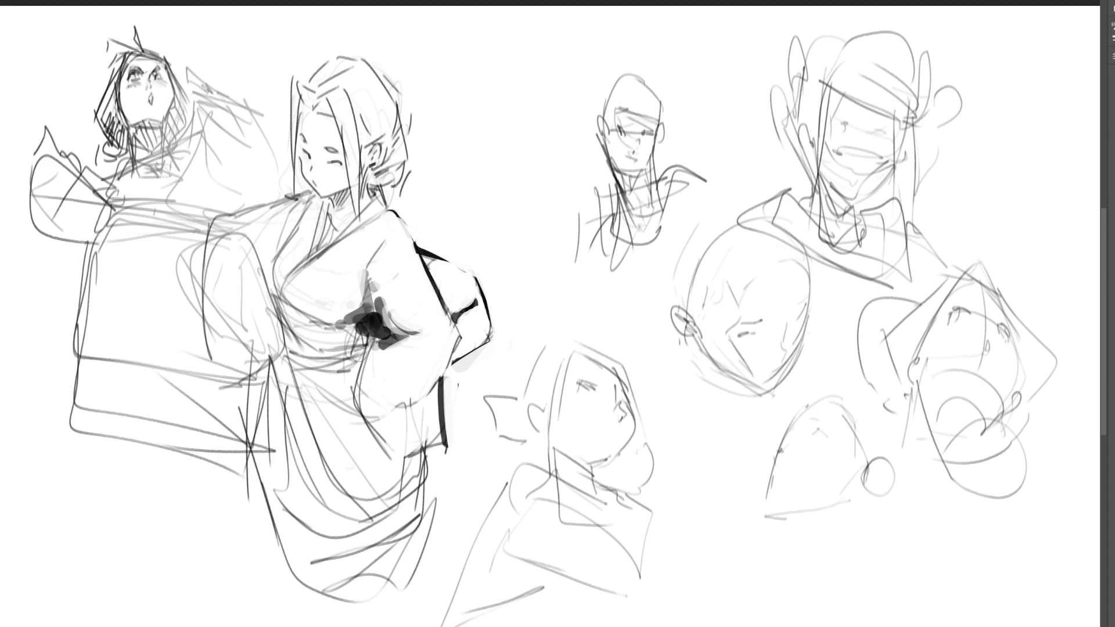
# Shade the chest sash in dark grey bands, plus the left arm edge and under the chin
pyautogui.moveTo(311, 314); pyautogui.dragTo(360, 319)
pyautogui.moveTo(279, 303)
pyautogui.mouseDown()
pyautogui.moveTo(293, 342)
pyautogui.moveTo(366, 329)
pyautogui.moveTo(290, 351)
pyautogui.moveTo(349, 353)
pyautogui.moveTo(302, 369)
pyautogui.mouseUp()
pyautogui.moveTo(247, 235); pyautogui.dragTo(278, 297)
pyautogui.moveTo(284, 232)
pyautogui.mouseDown()
pyautogui.moveTo(264, 263)
pyautogui.moveTo(284, 239)
pyautogui.mouseUp()
pyautogui.moveTo(334, 189)
pyautogui.mouseDown()
pyautogui.moveTo(351, 218)
pyautogui.moveTo(343, 221)
pyautogui.mouseUp()
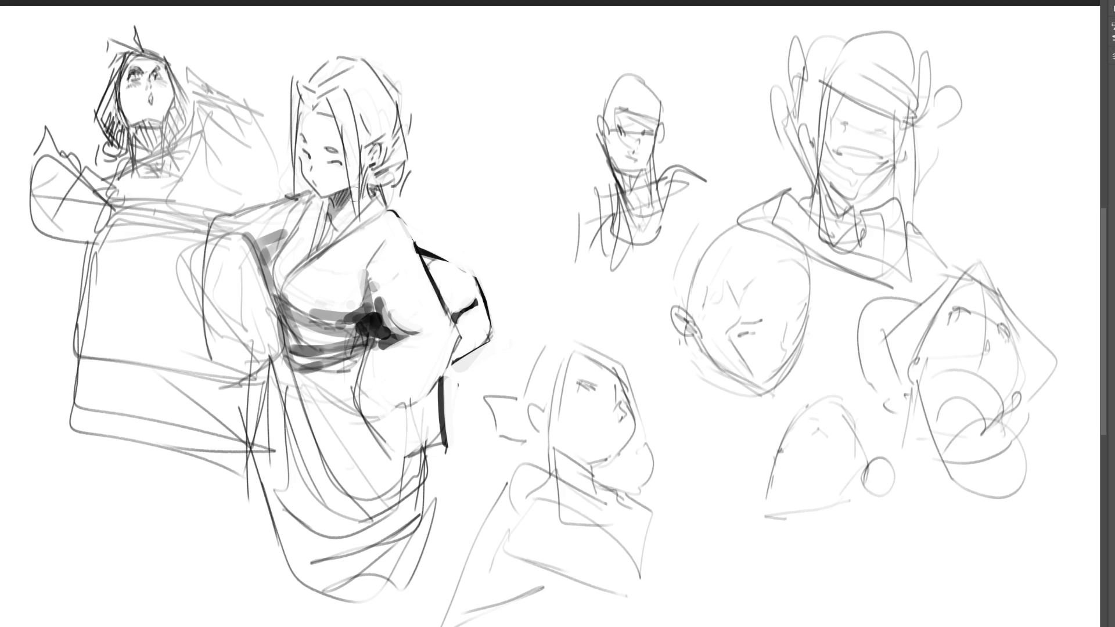
# Paint dark and grey vertical folds down the robe, shade its hem, darken the sash, and shade the ear
pyautogui.moveTo(284, 355)
pyautogui.mouseDown()
pyautogui.moveTo(287, 473)
pyautogui.moveTo(294, 366)
pyautogui.moveTo(320, 492)
pyautogui.mouseUp()
pyautogui.moveTo(358, 358); pyautogui.dragTo(354, 460)
pyautogui.moveTo(397, 413); pyautogui.dragTo(429, 394)
pyautogui.moveTo(384, 478); pyautogui.dragTo(383, 495)
pyautogui.moveTo(266, 461); pyautogui.dragTo(277, 511)
pyautogui.moveTo(300, 565); pyautogui.dragTo(360, 601)
pyautogui.moveTo(409, 507); pyautogui.dragTo(399, 575)
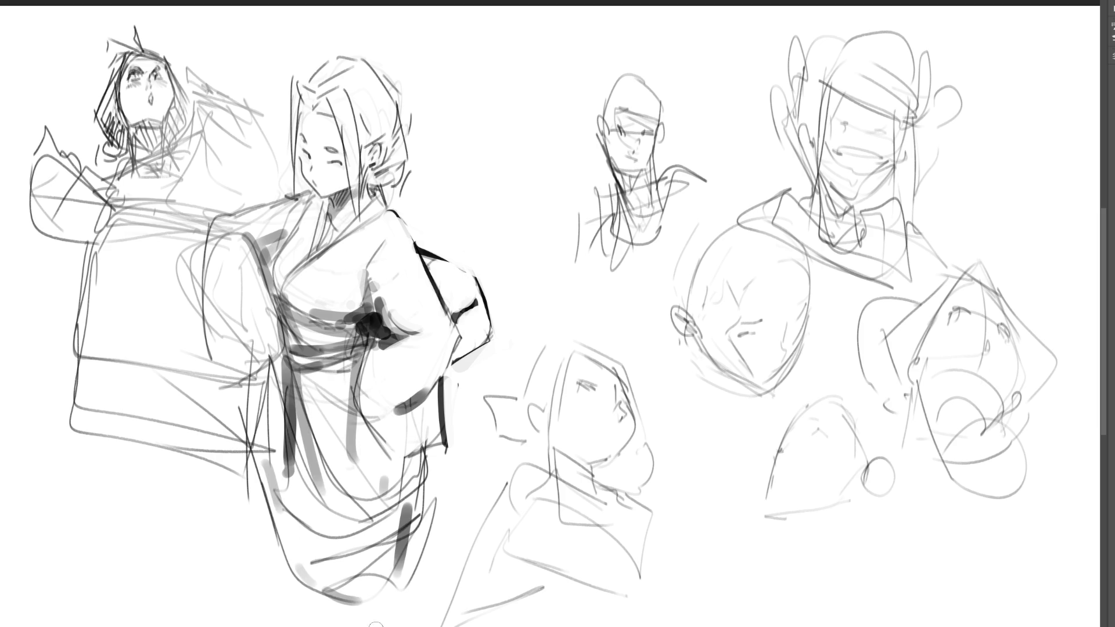
pyautogui.moveTo(285, 298); pyautogui.dragTo(341, 319)
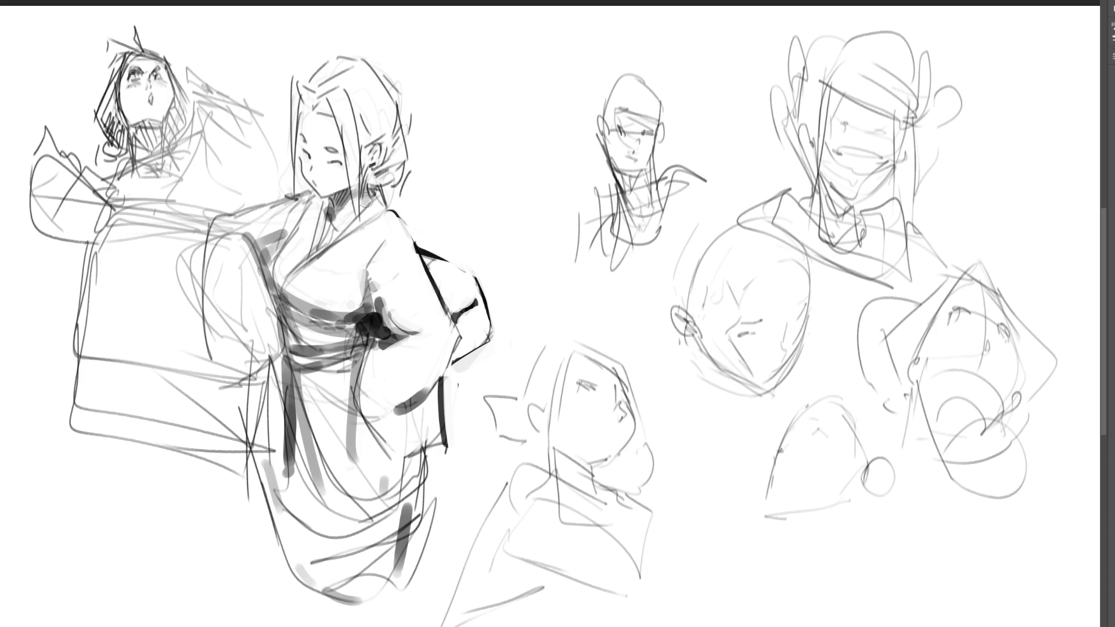
pyautogui.moveTo(386, 150); pyautogui.dragTo(380, 146)
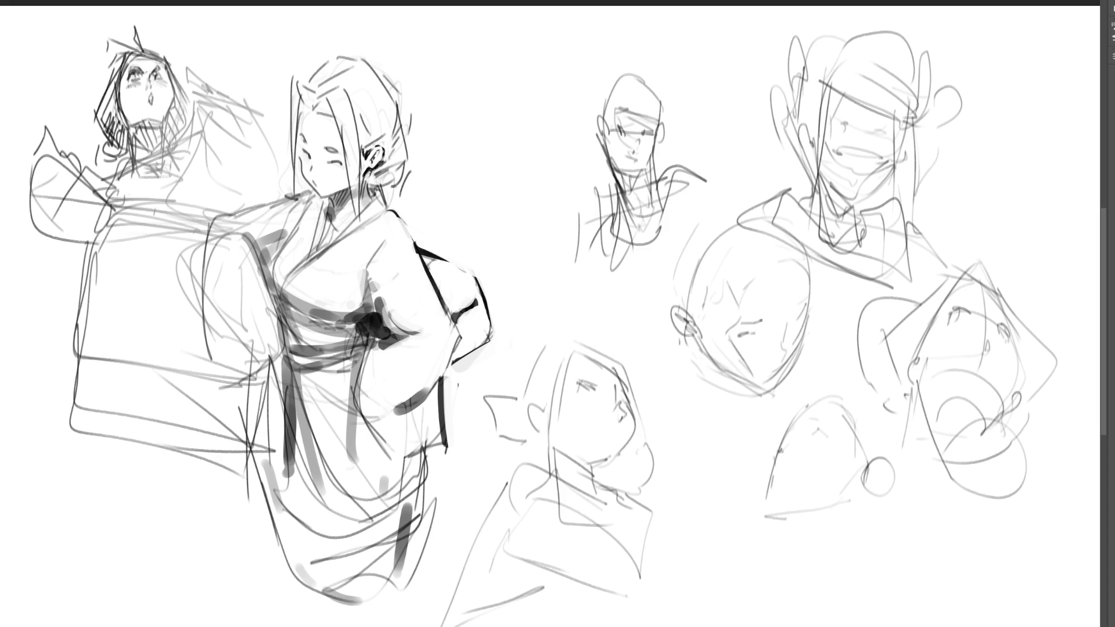
# Ink a stroke under the kimono woman's ear and outline both sides and the top of her hair
pyautogui.moveTo(369, 171); pyautogui.dragTo(411, 198)
pyautogui.moveTo(413, 176); pyautogui.dragTo(396, 206)
pyautogui.moveTo(393, 102)
pyautogui.mouseDown()
pyautogui.moveTo(413, 129)
pyautogui.moveTo(405, 169)
pyautogui.mouseUp()
pyautogui.moveTo(364, 60)
pyautogui.mouseDown()
pyautogui.moveTo(399, 92)
pyautogui.moveTo(394, 112)
pyautogui.moveTo(309, 72)
pyautogui.moveTo(278, 149)
pyautogui.mouseUp()
pyautogui.moveTo(273, 141); pyautogui.dragTo(296, 168)
pyautogui.moveTo(300, 97)
pyautogui.mouseDown()
pyautogui.moveTo(289, 186)
pyautogui.moveTo(310, 87)
pyautogui.moveTo(323, 92)
pyautogui.mouseUp()
pyautogui.moveTo(304, 90); pyautogui.dragTo(339, 118)
pyautogui.moveTo(324, 93)
pyautogui.mouseDown()
pyautogui.moveTo(314, 106)
pyautogui.moveTo(335, 122)
pyautogui.moveTo(344, 95)
pyautogui.mouseUp()
# Draw long hair strands down past her face and hatch the left side of the hair
pyautogui.moveTo(349, 89); pyautogui.dragTo(361, 172)
pyautogui.moveTo(355, 136); pyautogui.dragTo(364, 230)
pyautogui.moveTo(332, 90); pyautogui.dragTo(360, 272)
pyautogui.moveTo(290, 101); pyautogui.dragTo(279, 123)
pyautogui.moveTo(301, 103); pyautogui.dragTo(283, 145)
pyautogui.moveTo(311, 116); pyautogui.dragTo(290, 151)
# Add short hatching near the hair parting and dab the smiling face's right eye
pyautogui.moveTo(325, 97); pyautogui.dragTo(313, 114)
pyautogui.moveTo(330, 107); pyautogui.dragTo(324, 124)
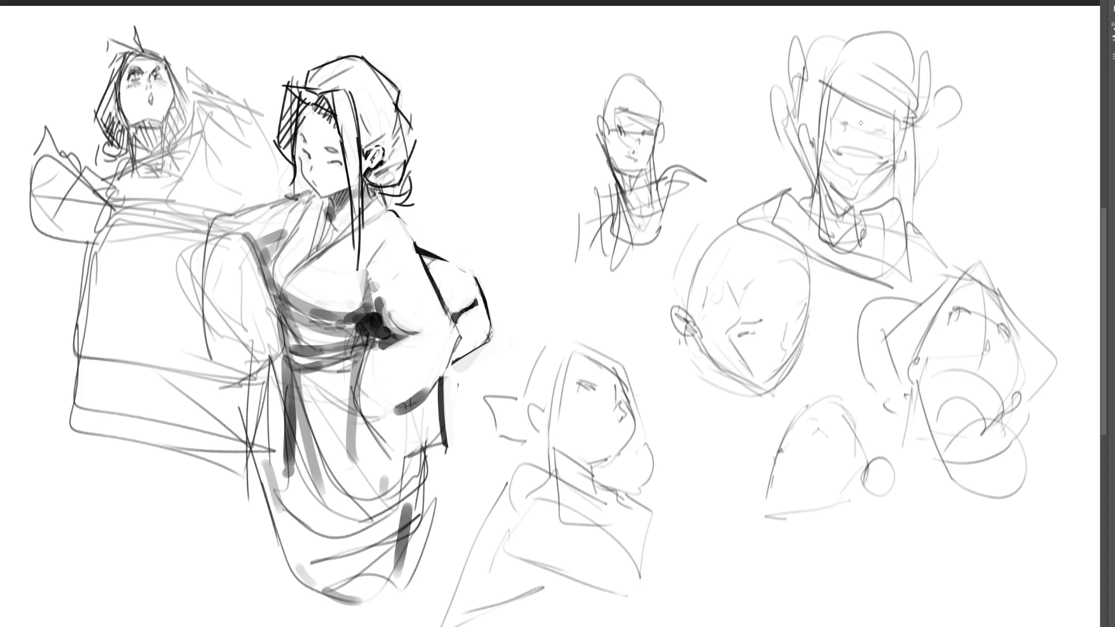
pyautogui.click(882, 150)
# Paint the smiling face's left eye with a highlight, then erase both eyes into closed curved arcs
pyautogui.click(843, 147)
pyautogui.click(844, 148)
pyautogui.moveTo(848, 153)
pyautogui.mouseDown()
pyautogui.moveTo(874, 151)
pyautogui.moveTo(842, 164)
pyautogui.moveTo(873, 169)
pyautogui.moveTo(837, 180)
pyautogui.moveTo(862, 195)
pyautogui.moveTo(879, 169)
pyautogui.moveTo(834, 156)
pyautogui.moveTo(874, 129)
pyautogui.mouseUp()
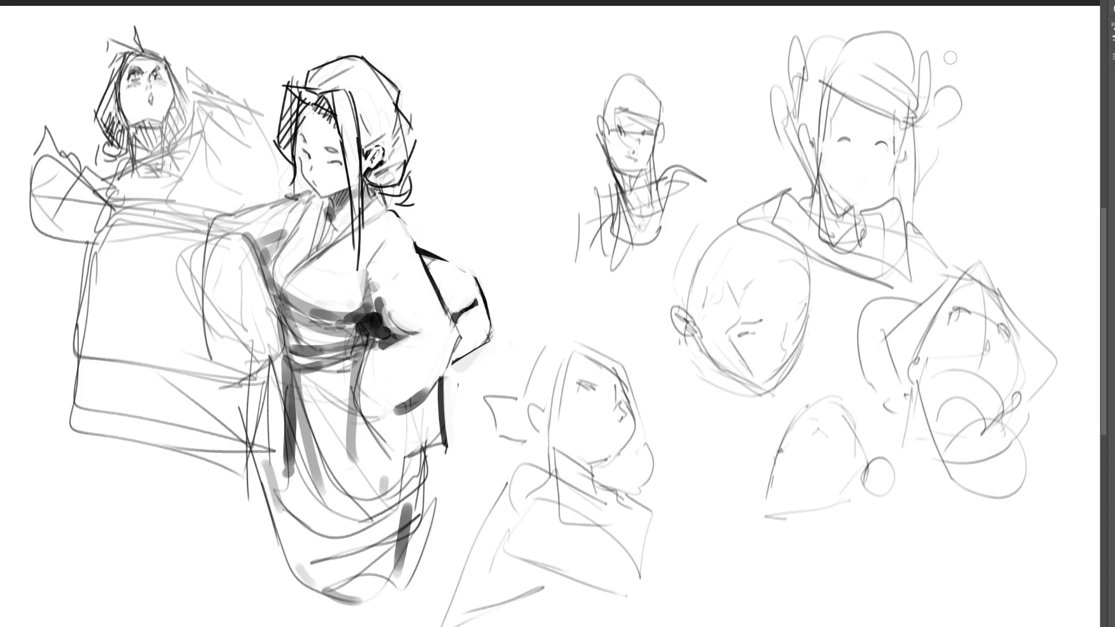
pyautogui.moveTo(826, 182)
pyautogui.mouseDown()
pyautogui.moveTo(859, 199)
pyautogui.moveTo(848, 196)
pyautogui.moveTo(885, 177)
pyautogui.moveTo(855, 199)
pyautogui.moveTo(844, 232)
pyautogui.moveTo(814, 201)
pyautogui.moveTo(807, 221)
pyautogui.mouseUp()
pyautogui.hotkey('ctrl', 'z')
pyautogui.hotkey('ctrl', 'z')
# Hatch the neck under the smile with vertical strokes and draw the small mouth
pyautogui.moveTo(822, 175)
pyautogui.mouseDown()
pyautogui.moveTo(831, 201)
pyautogui.moveTo(843, 197)
pyautogui.moveTo(843, 225)
pyautogui.mouseUp()
pyautogui.moveTo(846, 198); pyautogui.dragTo(850, 226)
pyautogui.moveTo(855, 201); pyautogui.dragTo(853, 224)
pyautogui.moveTo(859, 175); pyautogui.dragTo(887, 145)
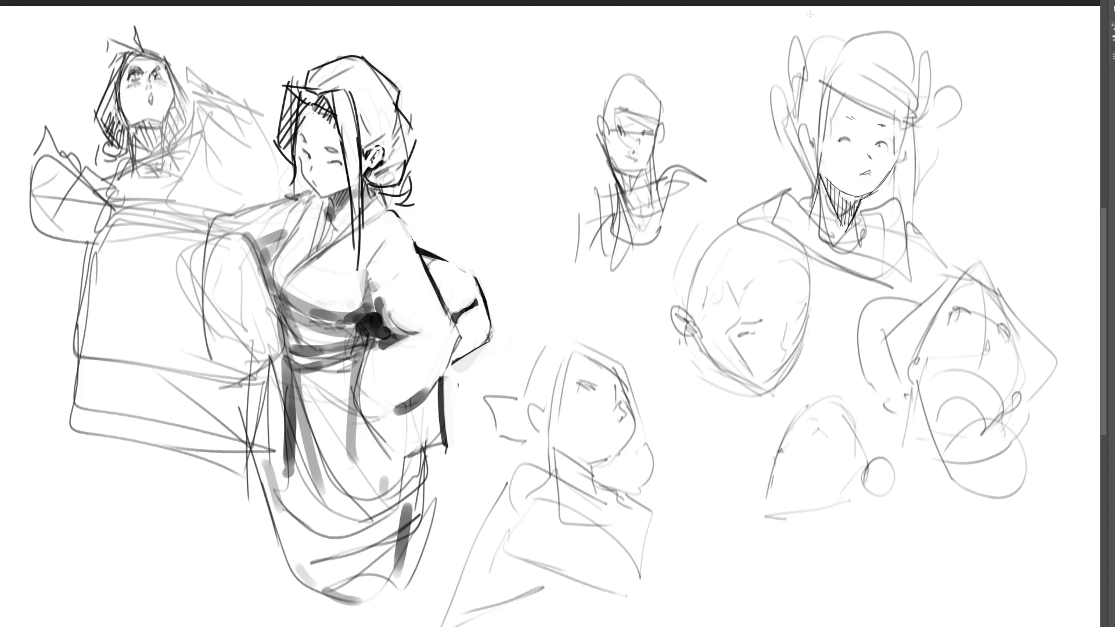
pyautogui.moveTo(859, 127)
pyautogui.mouseDown()
pyautogui.moveTo(846, 149)
pyautogui.moveTo(819, 80)
pyautogui.moveTo(896, 150)
pyautogui.moveTo(883, 37)
pyautogui.moveTo(872, 47)
pyautogui.mouseUp()
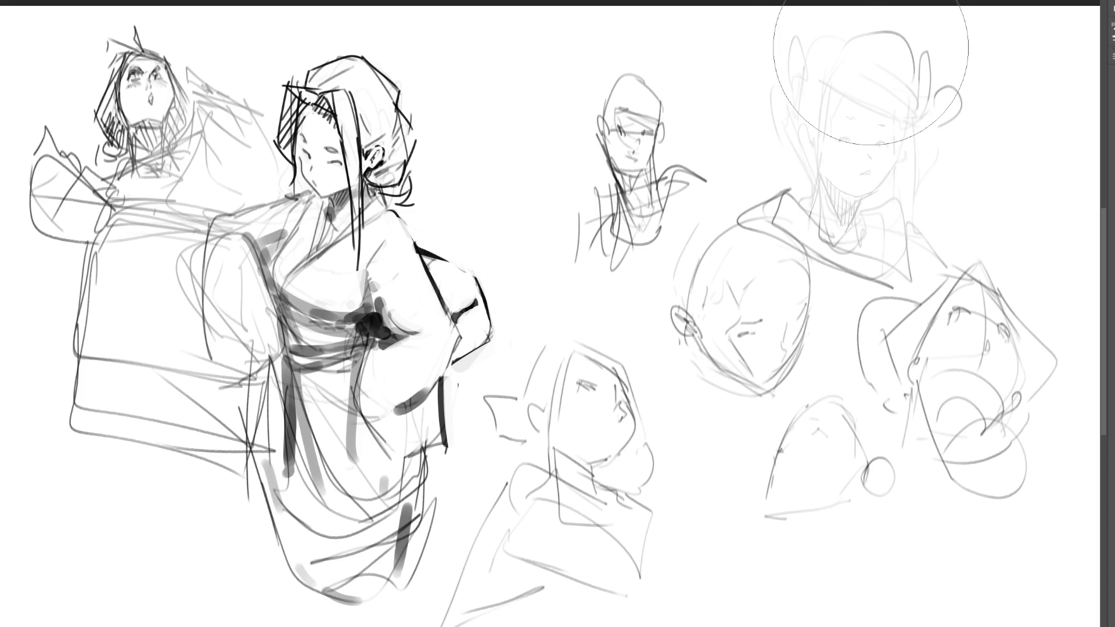
# With a smaller brush, ink the bald head's closed eye line and darken its right edge
pyautogui.press('[')
pyautogui.press('[')
pyautogui.press('[')
pyautogui.press('[')
pyautogui.press('[')
pyautogui.moveTo(737, 334)
pyautogui.mouseDown()
pyautogui.moveTo(765, 328)
pyautogui.moveTo(756, 332)
pyautogui.mouseUp()
pyautogui.hotkey('ctrl', 'z')
pyautogui.hotkey('ctrl', 'z')
pyautogui.moveTo(740, 322)
pyautogui.mouseDown()
pyautogui.moveTo(804, 296)
pyautogui.moveTo(784, 345)
pyautogui.moveTo(806, 312)
pyautogui.mouseUp()
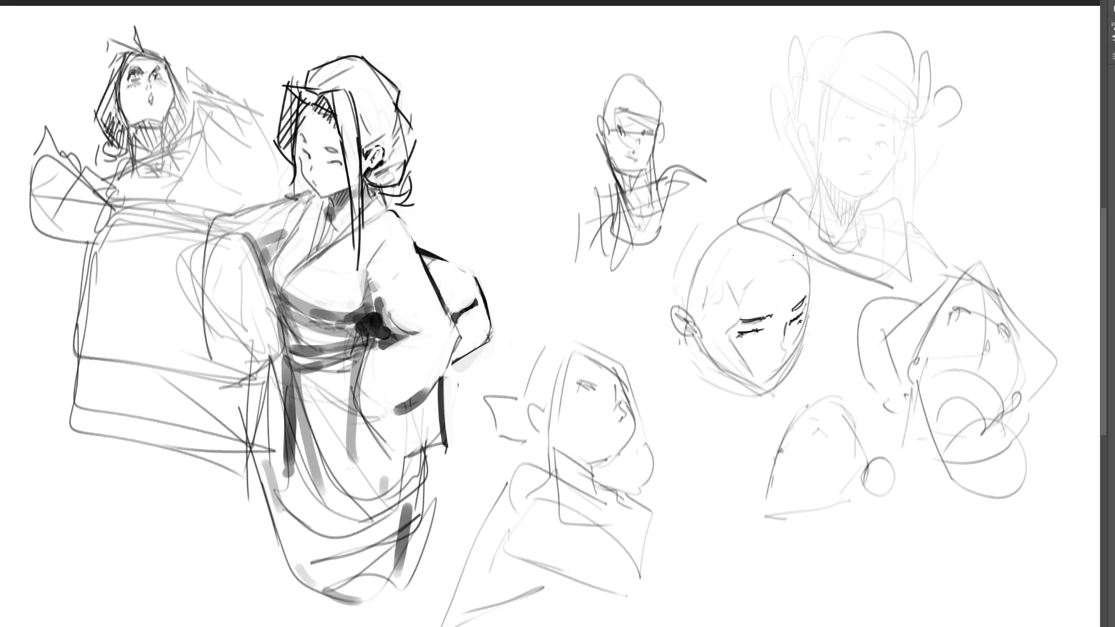
pyautogui.moveTo(810, 285)
pyautogui.mouseDown()
pyautogui.moveTo(798, 351)
pyautogui.moveTo(776, 383)
pyautogui.mouseUp()
# Draw the bald head's ear, jaw line and cheek hatching
pyautogui.moveTo(675, 305)
pyautogui.mouseDown()
pyautogui.moveTo(702, 322)
pyautogui.moveTo(671, 316)
pyautogui.moveTo(694, 340)
pyautogui.moveTo(694, 324)
pyautogui.moveTo(696, 339)
pyautogui.mouseUp()
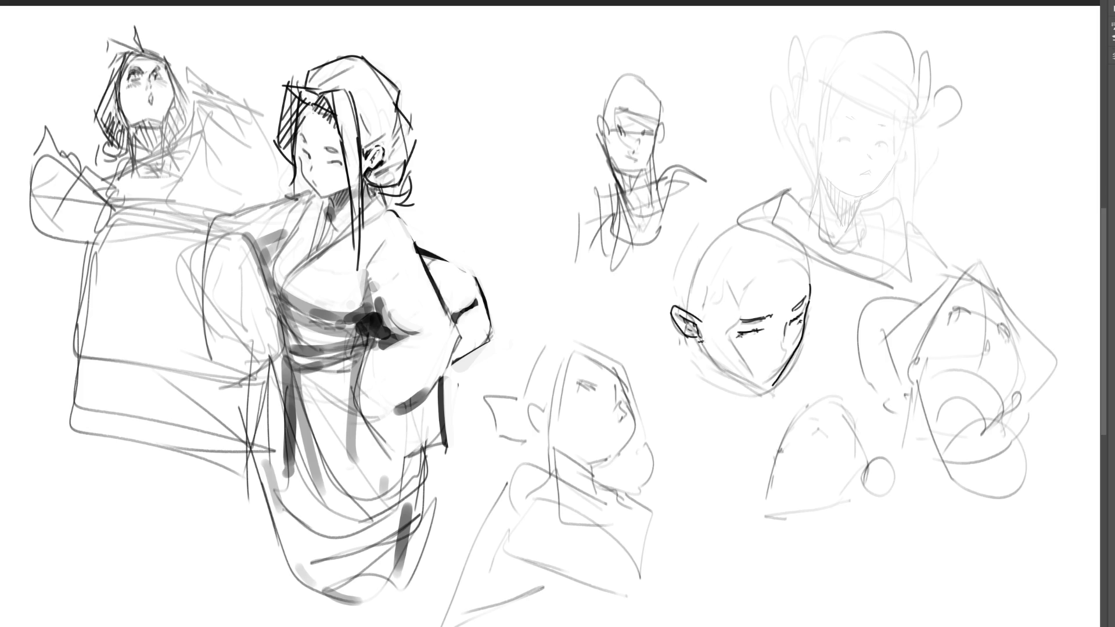
pyautogui.moveTo(701, 340)
pyautogui.mouseDown()
pyautogui.moveTo(716, 359)
pyautogui.moveTo(797, 339)
pyautogui.moveTo(790, 345)
pyautogui.mouseUp()
pyautogui.moveTo(795, 334); pyautogui.dragTo(793, 343)
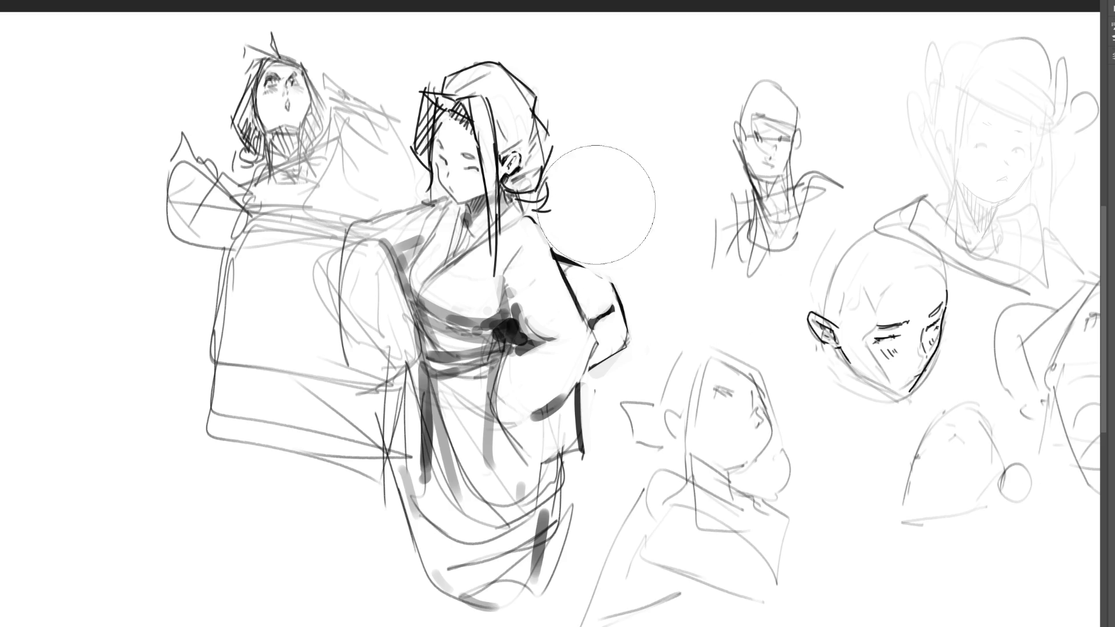
# Lighten the old figures with a large soft eraser and sketch an oval head for a new figure
pyautogui.moveTo(505, 55)
pyautogui.mouseDown()
pyautogui.moveTo(406, 261)
pyautogui.moveTo(50, 124)
pyautogui.moveTo(325, 360)
pyautogui.moveTo(593, 540)
pyautogui.moveTo(725, 532)
pyautogui.moveTo(691, 581)
pyautogui.moveTo(955, 232)
pyautogui.moveTo(986, 122)
pyautogui.moveTo(1025, 486)
pyautogui.mouseUp()
pyautogui.moveTo(567, 194); pyautogui.dragTo(786, 358)
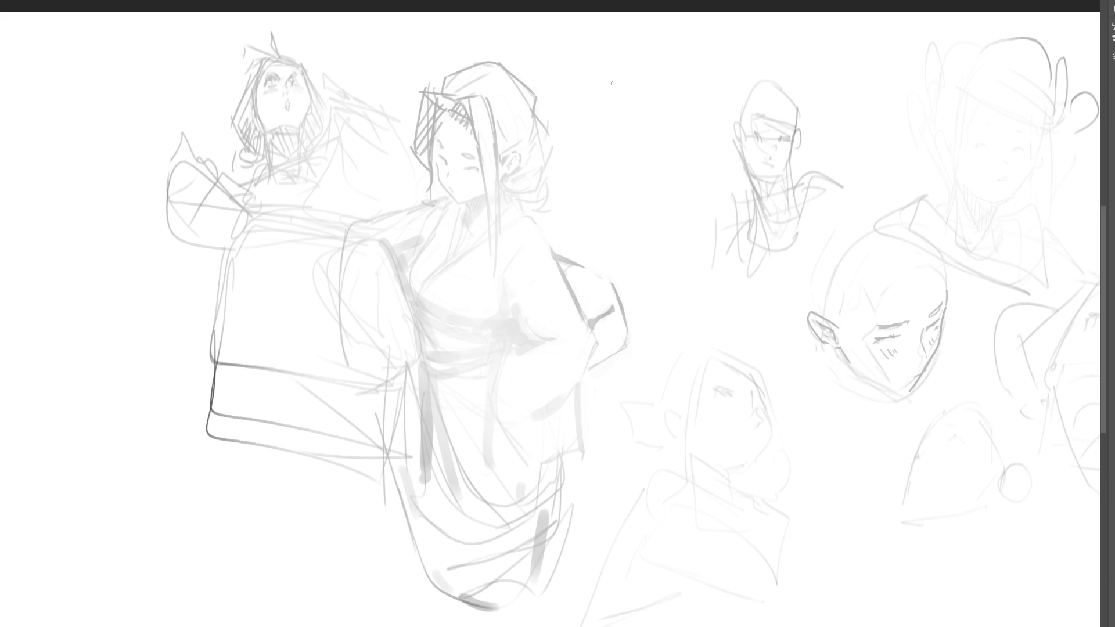
pyautogui.moveTo(644, 65)
pyautogui.mouseDown()
pyautogui.moveTo(625, 77)
pyautogui.moveTo(659, 130)
pyautogui.mouseUp()
pyautogui.moveTo(620, 76); pyautogui.dragTo(609, 152)
pyautogui.moveTo(630, 69)
pyautogui.mouseDown()
pyautogui.moveTo(671, 103)
pyautogui.moveTo(630, 155)
pyautogui.mouseUp()
pyautogui.moveTo(616, 163)
pyautogui.mouseDown()
pyautogui.moveTo(677, 156)
pyautogui.moveTo(697, 106)
pyautogui.moveTo(686, 134)
pyautogui.mouseUp()
# Refine the new head with jaw, ear, back-of-head hair arc, chin and neck
pyautogui.moveTo(636, 112)
pyautogui.mouseDown()
pyautogui.moveTo(654, 114)
pyautogui.moveTo(614, 115)
pyautogui.moveTo(635, 77)
pyautogui.moveTo(649, 105)
pyautogui.mouseUp()
pyautogui.moveTo(680, 152); pyautogui.dragTo(663, 172)
pyautogui.moveTo(668, 135); pyautogui.dragTo(666, 153)
pyautogui.moveTo(598, 124); pyautogui.dragTo(590, 151)
pyautogui.moveTo(615, 75); pyautogui.dragTo(587, 158)
pyautogui.moveTo(615, 99); pyautogui.dragTo(645, 64)
pyautogui.moveTo(662, 63)
pyautogui.mouseDown()
pyautogui.moveTo(683, 74)
pyautogui.moveTo(673, 162)
pyautogui.mouseUp()
pyautogui.moveTo(624, 62)
pyautogui.mouseDown()
pyautogui.moveTo(673, 42)
pyautogui.moveTo(729, 93)
pyautogui.mouseUp()
pyautogui.moveTo(702, 51); pyautogui.dragTo(715, 86)
pyautogui.moveTo(716, 87)
pyautogui.mouseDown()
pyautogui.moveTo(746, 164)
pyautogui.moveTo(702, 187)
pyautogui.mouseUp()
pyautogui.moveTo(634, 178); pyautogui.dragTo(657, 191)
pyautogui.moveTo(685, 160)
pyautogui.mouseDown()
pyautogui.moveTo(658, 183)
pyautogui.moveTo(667, 203)
pyautogui.moveTo(648, 196)
pyautogui.mouseUp()
pyautogui.moveTo(693, 148); pyautogui.dragTo(649, 228)
# Extend the neck lines downward and add the collar and the body's left side
pyautogui.moveTo(648, 172); pyautogui.dragTo(625, 288)
pyautogui.moveTo(649, 232); pyautogui.dragTo(635, 273)
pyautogui.moveTo(668, 184)
pyautogui.mouseDown()
pyautogui.moveTo(636, 296)
pyautogui.moveTo(667, 293)
pyautogui.moveTo(691, 204)
pyautogui.moveTo(656, 294)
pyautogui.moveTo(718, 193)
pyautogui.moveTo(652, 228)
pyautogui.moveTo(653, 242)
pyautogui.moveTo(658, 232)
pyautogui.mouseUp()
pyautogui.moveTo(630, 195); pyautogui.dragTo(623, 271)
pyautogui.moveTo(633, 298)
pyautogui.mouseDown()
pyautogui.moveTo(655, 324)
pyautogui.moveTo(646, 297)
pyautogui.moveTo(690, 324)
pyautogui.moveTo(612, 372)
pyautogui.moveTo(659, 352)
pyautogui.moveTo(697, 538)
pyautogui.moveTo(659, 294)
pyautogui.moveTo(746, 461)
pyautogui.moveTo(747, 232)
pyautogui.moveTo(766, 434)
pyautogui.moveTo(607, 383)
pyautogui.moveTo(615, 377)
pyautogui.moveTo(630, 446)
pyautogui.moveTo(560, 404)
pyautogui.moveTo(604, 459)
pyautogui.moveTo(537, 447)
pyautogui.moveTo(750, 494)
pyautogui.moveTo(747, 472)
pyautogui.mouseUp()
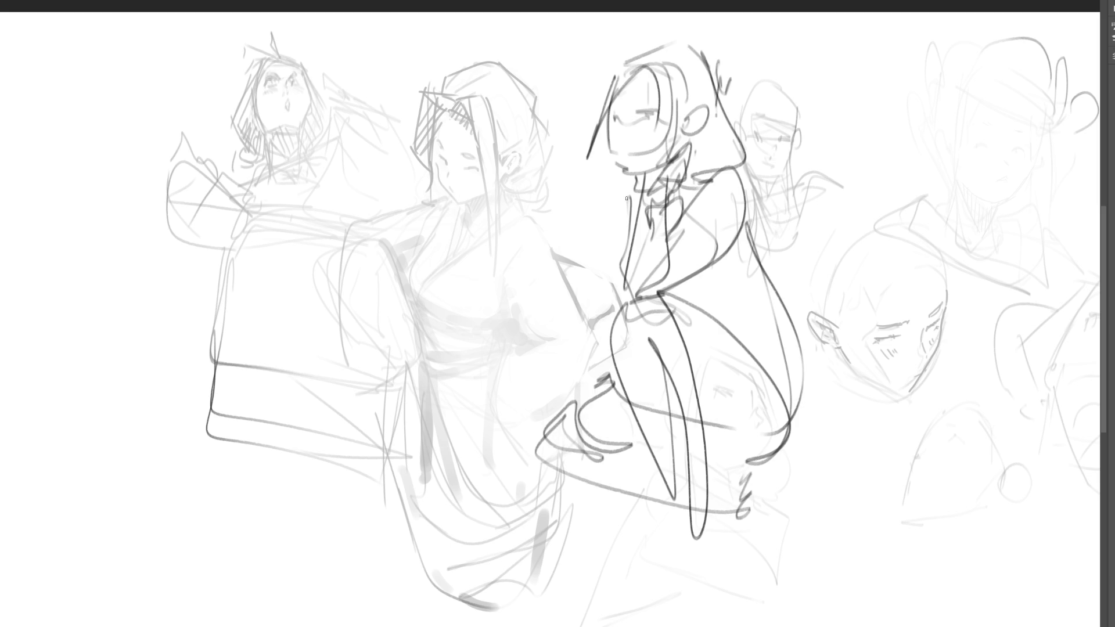
# Draw the crouching figure's bent legs, ground line, foot and the long curve of her back
pyautogui.moveTo(616, 223); pyautogui.dragTo(539, 420)
pyautogui.moveTo(631, 200)
pyautogui.mouseDown()
pyautogui.moveTo(521, 482)
pyautogui.moveTo(532, 515)
pyautogui.moveTo(683, 509)
pyautogui.mouseUp()
pyautogui.moveTo(526, 505); pyautogui.dragTo(616, 400)
pyautogui.moveTo(589, 465); pyautogui.dragTo(541, 514)
pyautogui.moveTo(750, 500); pyautogui.dragTo(754, 510)
pyautogui.moveTo(680, 517); pyautogui.dragTo(615, 542)
pyautogui.moveTo(694, 519)
pyautogui.mouseDown()
pyautogui.moveTo(712, 541)
pyautogui.moveTo(751, 536)
pyautogui.mouseUp()
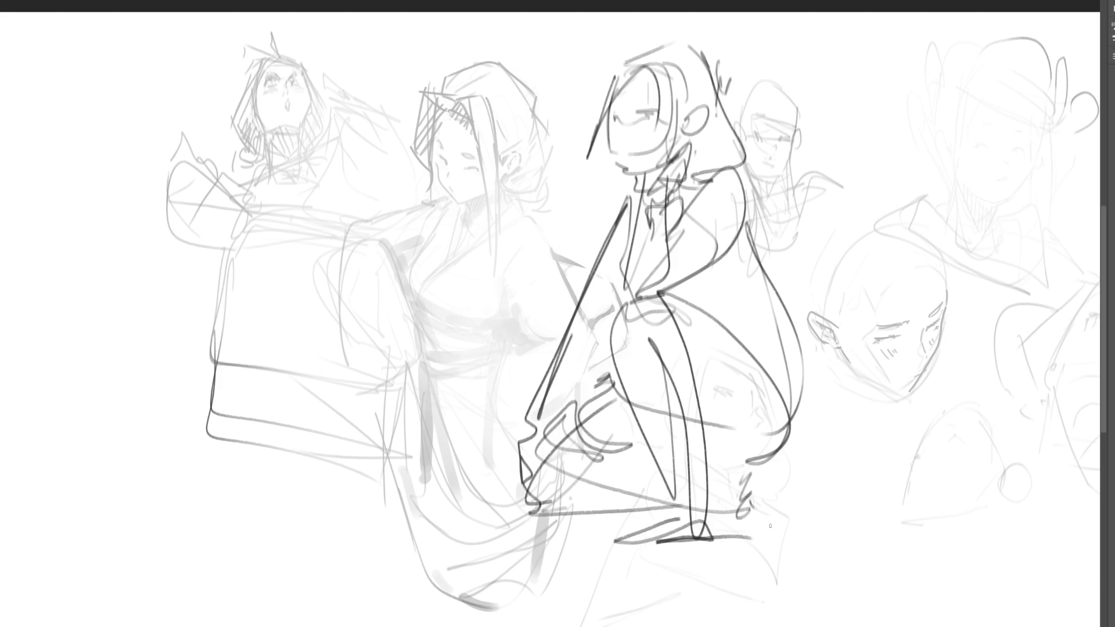
pyautogui.moveTo(762, 229); pyautogui.dragTo(790, 497)
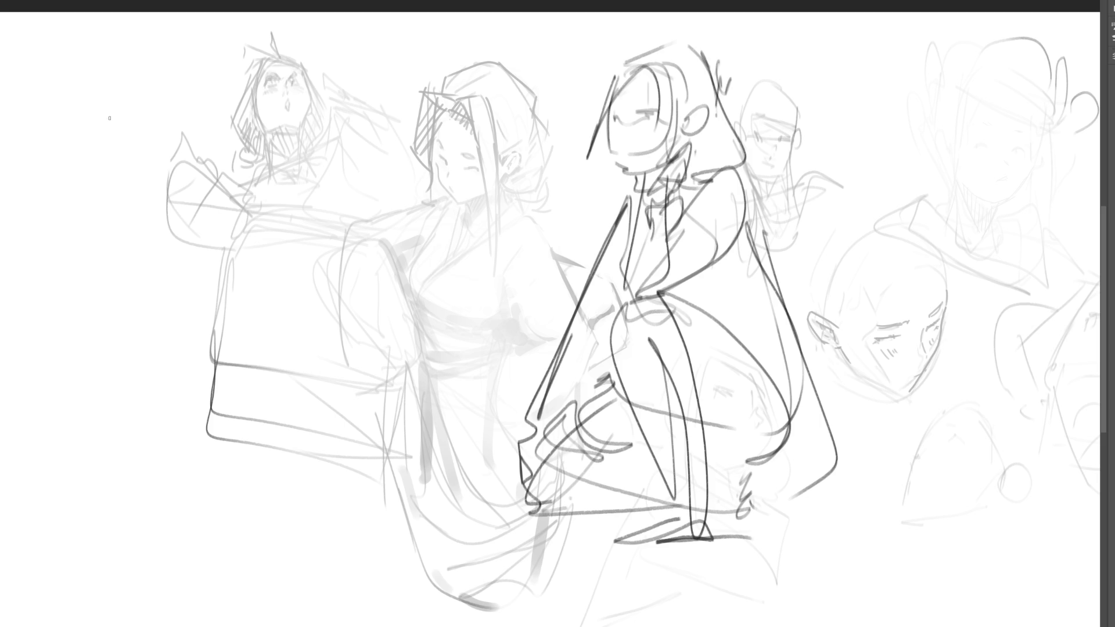
# Sketch the left figure's oval head with eyes, eyebrow, nose, mouth, chin and neck
pyautogui.moveTo(124, 99); pyautogui.dragTo(120, 164)
pyautogui.moveTo(115, 135)
pyautogui.mouseDown()
pyautogui.moveTo(155, 87)
pyautogui.moveTo(192, 156)
pyautogui.moveTo(178, 203)
pyautogui.moveTo(117, 192)
pyautogui.moveTo(178, 206)
pyautogui.mouseUp()
pyautogui.moveTo(191, 167)
pyautogui.mouseDown()
pyautogui.moveTo(187, 190)
pyautogui.moveTo(170, 197)
pyautogui.mouseUp()
pyautogui.moveTo(122, 156)
pyautogui.mouseDown()
pyautogui.moveTo(164, 168)
pyautogui.moveTo(141, 177)
pyautogui.moveTo(120, 144)
pyautogui.moveTo(127, 182)
pyautogui.moveTo(174, 152)
pyautogui.moveTo(165, 186)
pyautogui.moveTo(197, 148)
pyautogui.moveTo(195, 165)
pyautogui.mouseUp()
pyautogui.moveTo(123, 135); pyautogui.dragTo(182, 144)
pyautogui.moveTo(149, 181)
pyautogui.mouseDown()
pyautogui.moveTo(156, 209)
pyautogui.moveTo(138, 238)
pyautogui.moveTo(161, 238)
pyautogui.mouseUp()
pyautogui.moveTo(165, 218)
pyautogui.mouseDown()
pyautogui.moveTo(166, 264)
pyautogui.moveTo(148, 283)
pyautogui.mouseUp()
# Sketch the shirt collar, torso, left arm, waistband and both sides of the body
pyautogui.moveTo(113, 232)
pyautogui.mouseDown()
pyautogui.moveTo(133, 274)
pyautogui.moveTo(171, 244)
pyautogui.moveTo(180, 265)
pyautogui.moveTo(137, 290)
pyautogui.moveTo(152, 366)
pyautogui.mouseUp()
pyautogui.moveTo(148, 288)
pyautogui.mouseDown()
pyautogui.moveTo(152, 365)
pyautogui.moveTo(194, 456)
pyautogui.moveTo(236, 411)
pyautogui.moveTo(221, 456)
pyautogui.moveTo(154, 340)
pyautogui.mouseUp()
pyautogui.moveTo(139, 287)
pyautogui.mouseDown()
pyautogui.moveTo(138, 345)
pyautogui.moveTo(107, 292)
pyautogui.mouseUp()
pyautogui.moveTo(112, 255)
pyautogui.mouseDown()
pyautogui.moveTo(107, 246)
pyautogui.moveTo(72, 267)
pyautogui.moveTo(96, 347)
pyautogui.moveTo(145, 385)
pyautogui.moveTo(215, 318)
pyautogui.moveTo(229, 340)
pyautogui.mouseUp()
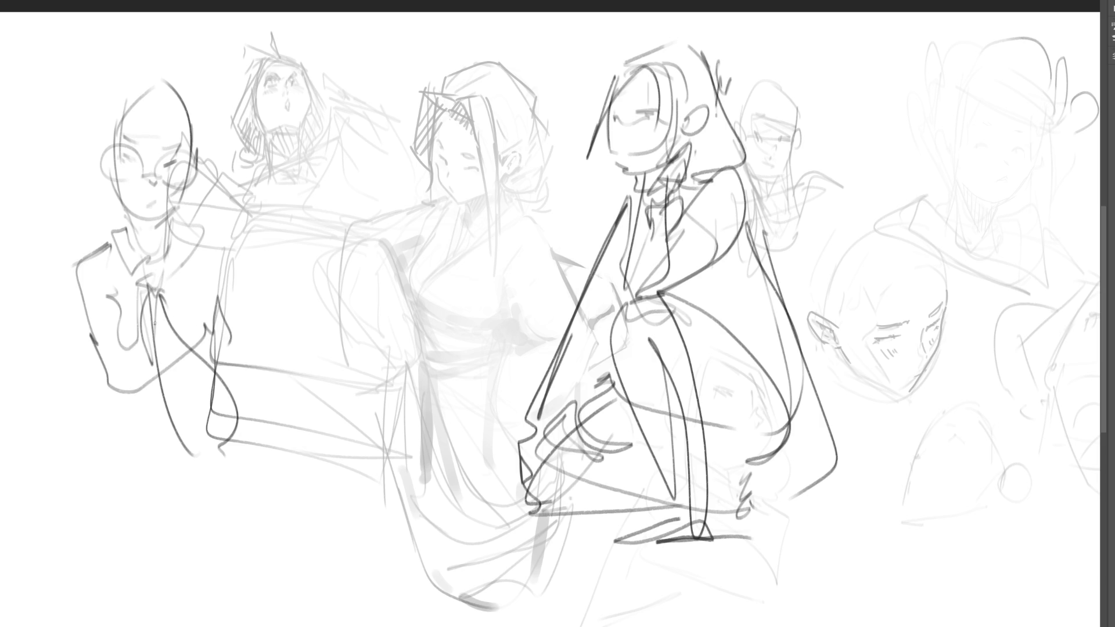
pyautogui.moveTo(73, 255)
pyautogui.mouseDown()
pyautogui.moveTo(44, 406)
pyautogui.moveTo(75, 415)
pyautogui.mouseUp()
pyautogui.moveTo(99, 324)
pyautogui.mouseDown()
pyautogui.moveTo(71, 473)
pyautogui.moveTo(107, 387)
pyautogui.mouseUp()
pyautogui.moveTo(113, 409); pyautogui.dragTo(223, 320)
pyautogui.moveTo(222, 324); pyautogui.dragTo(228, 301)
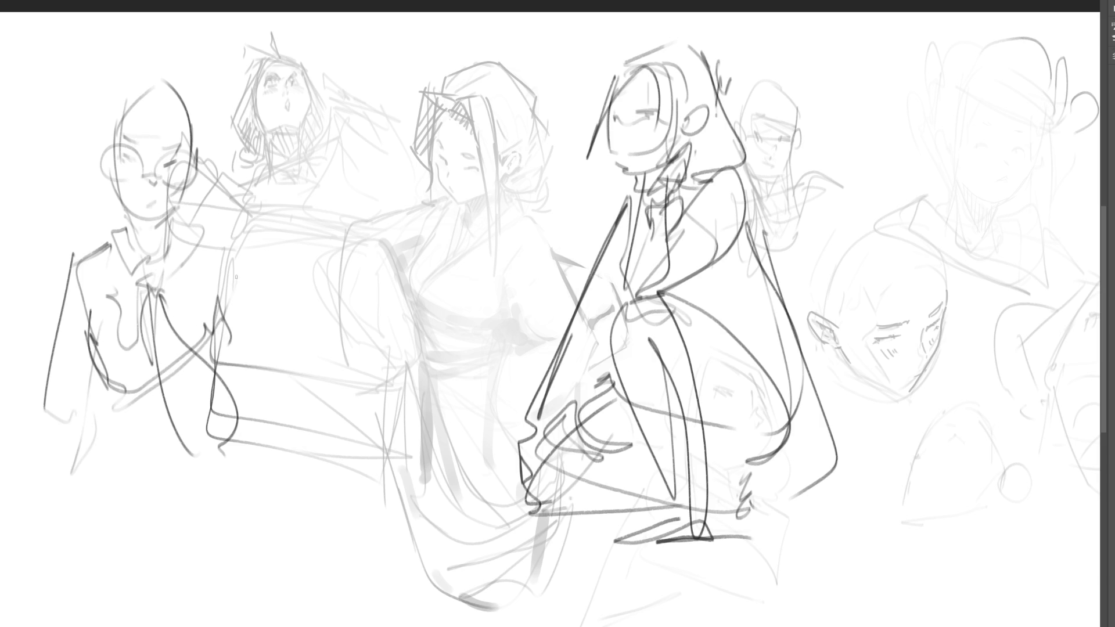
pyautogui.moveTo(227, 244)
pyautogui.mouseDown()
pyautogui.moveTo(286, 446)
pyautogui.moveTo(279, 424)
pyautogui.mouseUp()
pyautogui.moveTo(264, 334); pyautogui.dragTo(282, 423)
# Add curved lines at the torso's bottom and outline the skirt
pyautogui.moveTo(104, 417); pyautogui.dragTo(192, 442)
pyautogui.moveTo(90, 396)
pyautogui.mouseDown()
pyautogui.moveTo(131, 413)
pyautogui.moveTo(151, 400)
pyautogui.mouseUp()
pyautogui.moveTo(98, 410)
pyautogui.mouseDown()
pyautogui.moveTo(173, 444)
pyautogui.moveTo(90, 406)
pyautogui.moveTo(114, 585)
pyautogui.moveTo(213, 549)
pyautogui.mouseUp()
pyautogui.moveTo(134, 578); pyautogui.dragTo(195, 535)
pyautogui.moveTo(195, 526)
pyautogui.mouseDown()
pyautogui.moveTo(224, 555)
pyautogui.moveTo(169, 588)
pyautogui.mouseUp()
# Draw the schoolgirl's hair outline, bangs, top arc and side strands
pyautogui.moveTo(121, 95)
pyautogui.mouseDown()
pyautogui.moveTo(118, 120)
pyautogui.moveTo(163, 130)
pyautogui.mouseUp()
pyautogui.moveTo(174, 110); pyautogui.dragTo(190, 150)
pyautogui.moveTo(189, 113)
pyautogui.mouseDown()
pyautogui.moveTo(196, 157)
pyautogui.moveTo(197, 139)
pyautogui.mouseUp()
pyautogui.moveTo(180, 85)
pyautogui.mouseDown()
pyautogui.moveTo(108, 113)
pyautogui.moveTo(154, 68)
pyautogui.mouseUp()
pyautogui.moveTo(178, 87)
pyautogui.mouseDown()
pyautogui.moveTo(198, 137)
pyautogui.moveTo(192, 107)
pyautogui.mouseUp()
pyautogui.moveTo(107, 84)
pyautogui.mouseDown()
pyautogui.moveTo(174, 62)
pyautogui.moveTo(103, 139)
pyautogui.mouseUp()
pyautogui.moveTo(105, 139)
pyautogui.mouseDown()
pyautogui.moveTo(107, 154)
pyautogui.moveTo(91, 154)
pyautogui.moveTo(107, 169)
pyautogui.moveTo(92, 152)
pyautogui.mouseUp()
# Add the ear, hair strands down the head's right side and strokes beside the neck
pyautogui.moveTo(197, 155); pyautogui.dragTo(204, 165)
pyautogui.moveTo(194, 128); pyautogui.dragTo(200, 166)
pyautogui.moveTo(164, 64); pyautogui.dragTo(206, 148)
pyautogui.moveTo(202, 147)
pyautogui.mouseDown()
pyautogui.moveTo(218, 167)
pyautogui.moveTo(225, 216)
pyautogui.mouseUp()
pyautogui.moveTo(230, 184)
pyautogui.mouseDown()
pyautogui.moveTo(260, 244)
pyautogui.moveTo(212, 243)
pyautogui.mouseUp()
pyautogui.moveTo(193, 203)
pyautogui.mouseDown()
pyautogui.moveTo(217, 215)
pyautogui.moveTo(223, 243)
pyautogui.mouseUp()
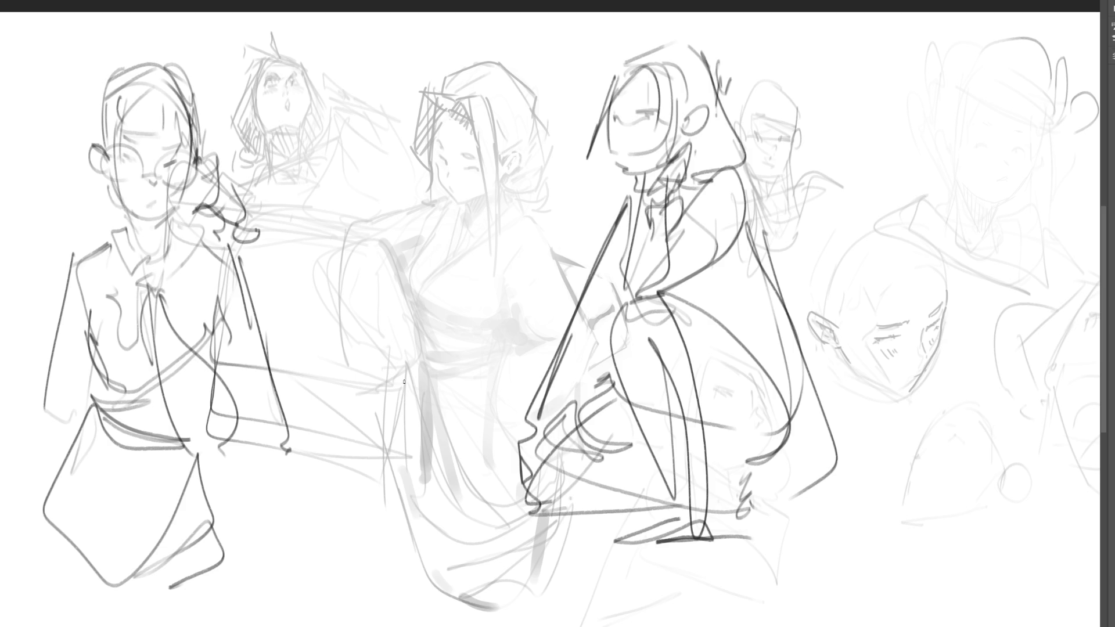
# Lighten the kimono woman with the soft eraser, mirror the canvas horizontally, and darken the schoolgirl's eyebrow
pyautogui.press('e')
pyautogui.moveTo(472, 63)
pyautogui.mouseDown()
pyautogui.moveTo(473, 249)
pyautogui.moveTo(430, 371)
pyautogui.mouseUp()
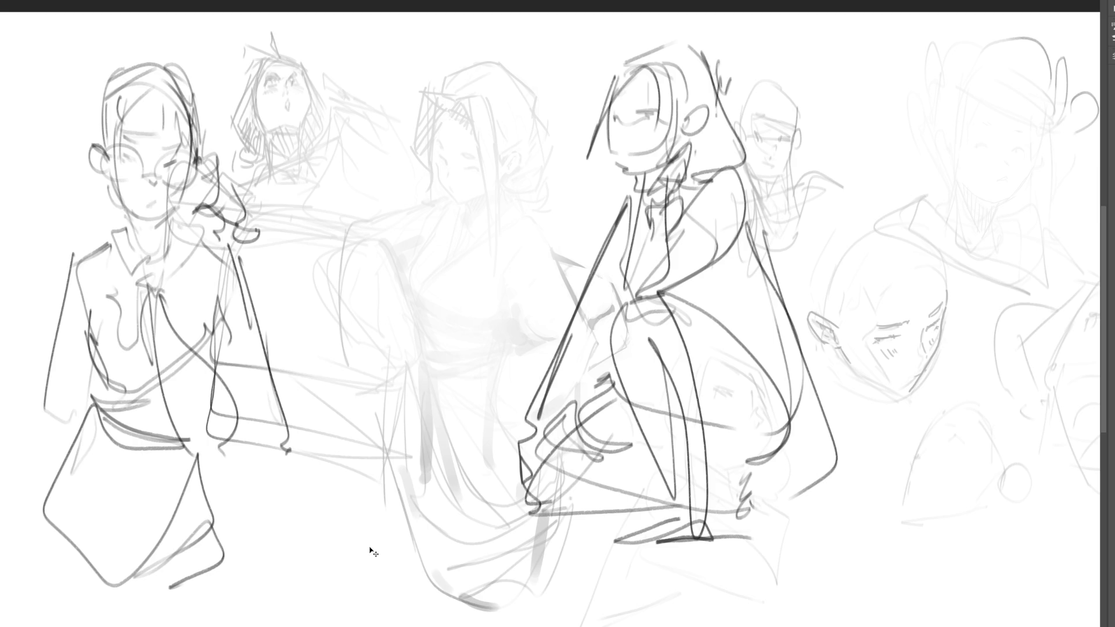
pyautogui.press('m')
pyautogui.moveTo(1065, 202); pyautogui.dragTo(854, 204)
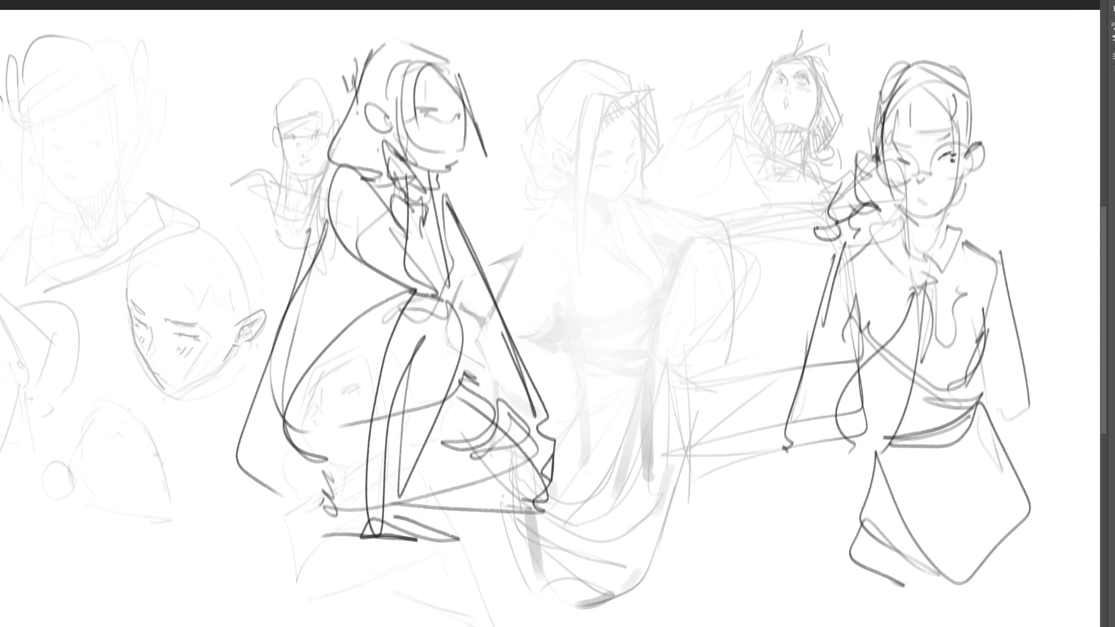
pyautogui.moveTo(894, 147)
pyautogui.mouseDown()
pyautogui.moveTo(910, 140)
pyautogui.moveTo(901, 161)
pyautogui.mouseUp()
# Ink the schoolgirl's mouth, cheek, round glasses, ear, bangs, head outline and side hair
pyautogui.moveTo(919, 199)
pyautogui.mouseDown()
pyautogui.moveTo(921, 215)
pyautogui.moveTo(940, 213)
pyautogui.moveTo(960, 177)
pyautogui.mouseUp()
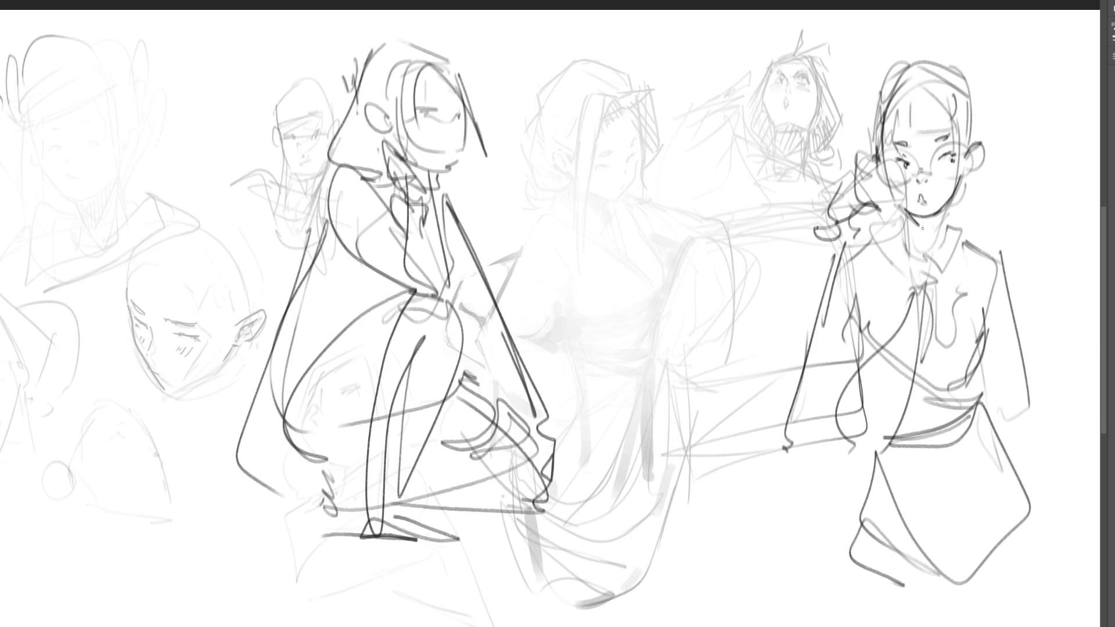
pyautogui.moveTo(918, 217)
pyautogui.mouseDown()
pyautogui.moveTo(938, 251)
pyautogui.moveTo(908, 246)
pyautogui.moveTo(942, 250)
pyautogui.mouseUp()
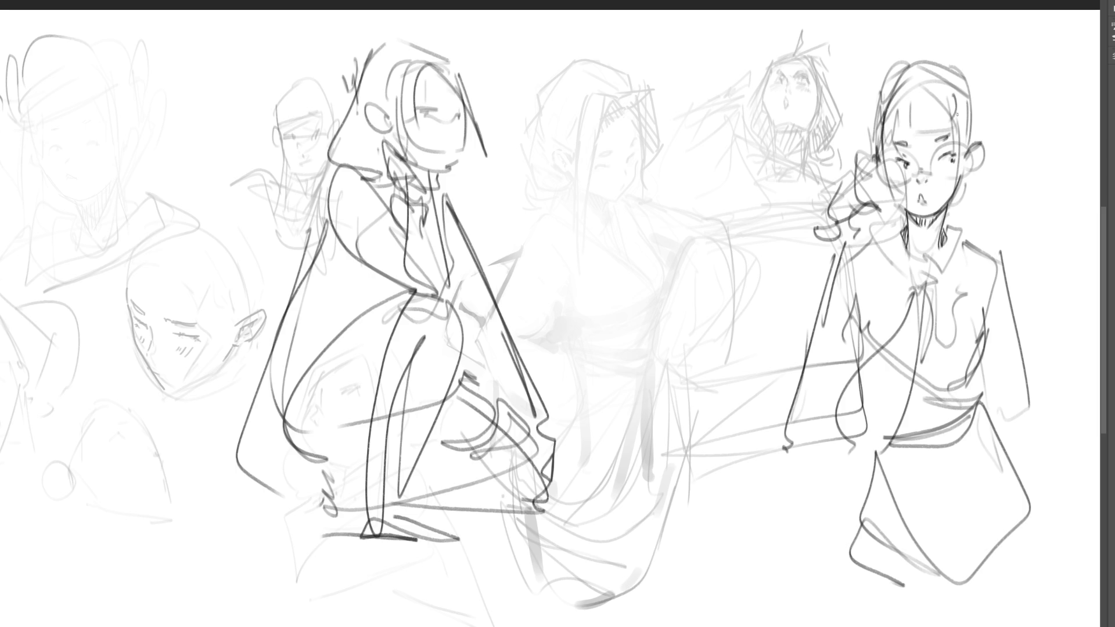
pyautogui.moveTo(900, 179); pyautogui.dragTo(892, 200)
pyautogui.moveTo(895, 146)
pyautogui.mouseDown()
pyautogui.moveTo(881, 168)
pyautogui.moveTo(898, 146)
pyautogui.moveTo(948, 178)
pyautogui.moveTo(978, 162)
pyautogui.moveTo(972, 170)
pyautogui.mouseUp()
pyautogui.moveTo(875, 149); pyautogui.dragTo(878, 170)
pyautogui.moveTo(897, 114)
pyautogui.mouseDown()
pyautogui.moveTo(892, 137)
pyautogui.moveTo(952, 136)
pyautogui.mouseUp()
pyautogui.moveTo(948, 105); pyautogui.dragTo(955, 133)
pyautogui.moveTo(956, 130); pyautogui.dragTo(971, 148)
pyautogui.moveTo(974, 83); pyautogui.dragTo(975, 144)
pyautogui.moveTo(883, 82)
pyautogui.mouseDown()
pyautogui.moveTo(919, 63)
pyautogui.moveTo(968, 111)
pyautogui.moveTo(867, 142)
pyautogui.moveTo(880, 163)
pyautogui.mouseUp()
pyautogui.moveTo(961, 177); pyautogui.dragTo(950, 222)
pyautogui.moveTo(874, 172)
pyautogui.mouseDown()
pyautogui.moveTo(892, 217)
pyautogui.moveTo(882, 262)
pyautogui.mouseUp()
# Ink her shirt collar, a tie knot and the tie hanging down her shirt front
pyautogui.moveTo(908, 220)
pyautogui.mouseDown()
pyautogui.moveTo(893, 238)
pyautogui.moveTo(908, 281)
pyautogui.mouseUp()
pyautogui.moveTo(913, 241)
pyautogui.mouseDown()
pyautogui.moveTo(902, 273)
pyautogui.moveTo(915, 264)
pyautogui.moveTo(951, 276)
pyautogui.mouseUp()
pyautogui.moveTo(929, 255)
pyautogui.mouseDown()
pyautogui.moveTo(952, 225)
pyautogui.moveTo(959, 274)
pyautogui.mouseUp()
pyautogui.moveTo(950, 217); pyautogui.dragTo(942, 228)
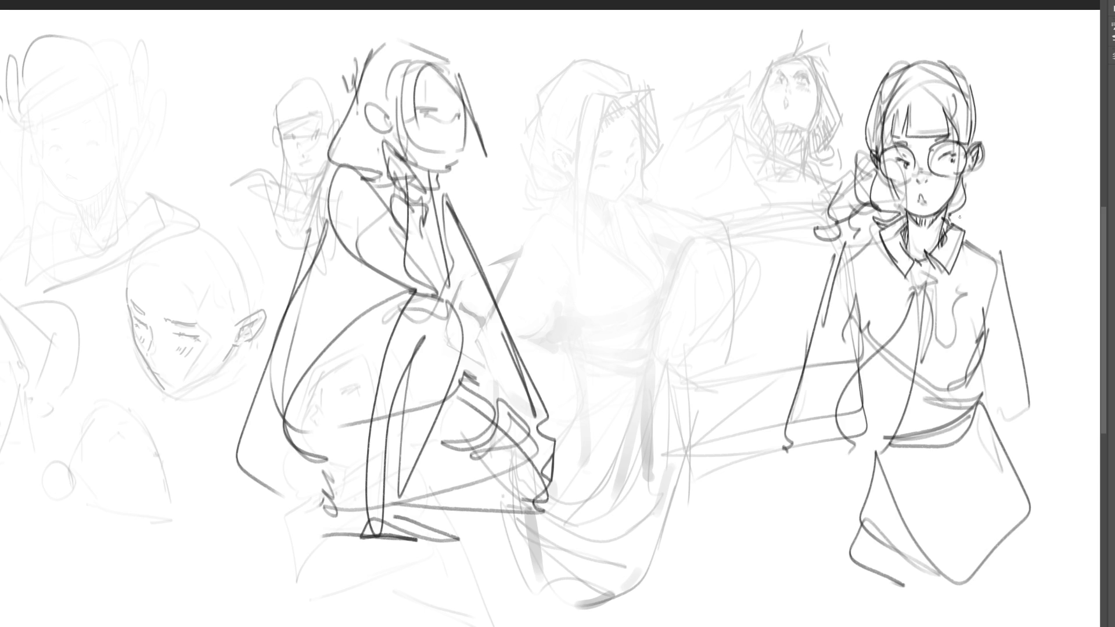
pyautogui.moveTo(907, 262); pyautogui.dragTo(918, 274)
pyautogui.moveTo(916, 262); pyautogui.dragTo(937, 278)
pyautogui.moveTo(913, 278); pyautogui.dragTo(940, 281)
pyautogui.moveTo(919, 277); pyautogui.dragTo(926, 279)
pyautogui.moveTo(917, 277)
pyautogui.mouseDown()
pyautogui.moveTo(905, 327)
pyautogui.moveTo(931, 343)
pyautogui.moveTo(891, 371)
pyautogui.mouseUp()
pyautogui.moveTo(932, 326); pyautogui.dragTo(922, 348)
pyautogui.moveTo(925, 345)
pyautogui.mouseDown()
pyautogui.moveTo(893, 448)
pyautogui.moveTo(846, 452)
pyautogui.moveTo(858, 480)
pyautogui.mouseUp()
pyautogui.moveTo(913, 394); pyautogui.dragTo(862, 491)
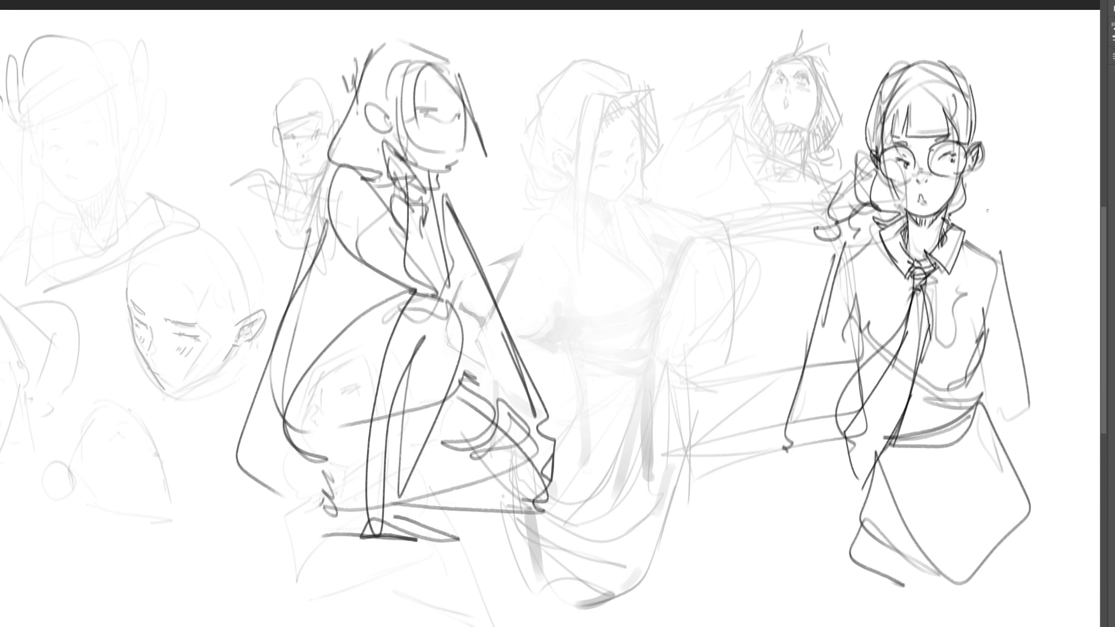
# Darken the schoolgirl's shoulders, right arm, chest and side with firmer lines
pyautogui.moveTo(885, 234)
pyautogui.mouseDown()
pyautogui.moveTo(847, 264)
pyautogui.moveTo(853, 319)
pyautogui.moveTo(906, 276)
pyautogui.moveTo(852, 329)
pyautogui.mouseUp()
pyautogui.moveTo(953, 276)
pyautogui.mouseDown()
pyautogui.moveTo(972, 303)
pyautogui.moveTo(982, 299)
pyautogui.mouseUp()
pyautogui.moveTo(981, 266); pyautogui.dragTo(984, 290)
pyautogui.moveTo(963, 240); pyautogui.dragTo(994, 263)
pyautogui.moveTo(994, 254)
pyautogui.mouseDown()
pyautogui.moveTo(992, 294)
pyautogui.moveTo(1014, 375)
pyautogui.mouseUp()
pyautogui.moveTo(993, 295); pyautogui.dragTo(966, 377)
pyautogui.moveTo(963, 332)
pyautogui.mouseDown()
pyautogui.moveTo(940, 354)
pyautogui.moveTo(954, 379)
pyautogui.moveTo(940, 397)
pyautogui.moveTo(973, 377)
pyautogui.moveTo(974, 403)
pyautogui.mouseUp()
# Outline her waistline, left side and skirt, then lasso the whole schoolgirl figure
pyautogui.moveTo(928, 424)
pyautogui.mouseDown()
pyautogui.moveTo(988, 401)
pyautogui.moveTo(903, 443)
pyautogui.mouseUp()
pyautogui.moveTo(905, 442); pyautogui.dragTo(879, 441)
pyautogui.moveTo(856, 339); pyautogui.dragTo(848, 434)
pyautogui.moveTo(847, 381); pyautogui.dragTo(878, 437)
pyautogui.moveTo(870, 460)
pyautogui.mouseDown()
pyautogui.moveTo(892, 449)
pyautogui.moveTo(861, 543)
pyautogui.mouseUp()
pyautogui.moveTo(863, 539)
pyautogui.mouseDown()
pyautogui.moveTo(913, 514)
pyautogui.moveTo(1035, 495)
pyautogui.mouseUp()
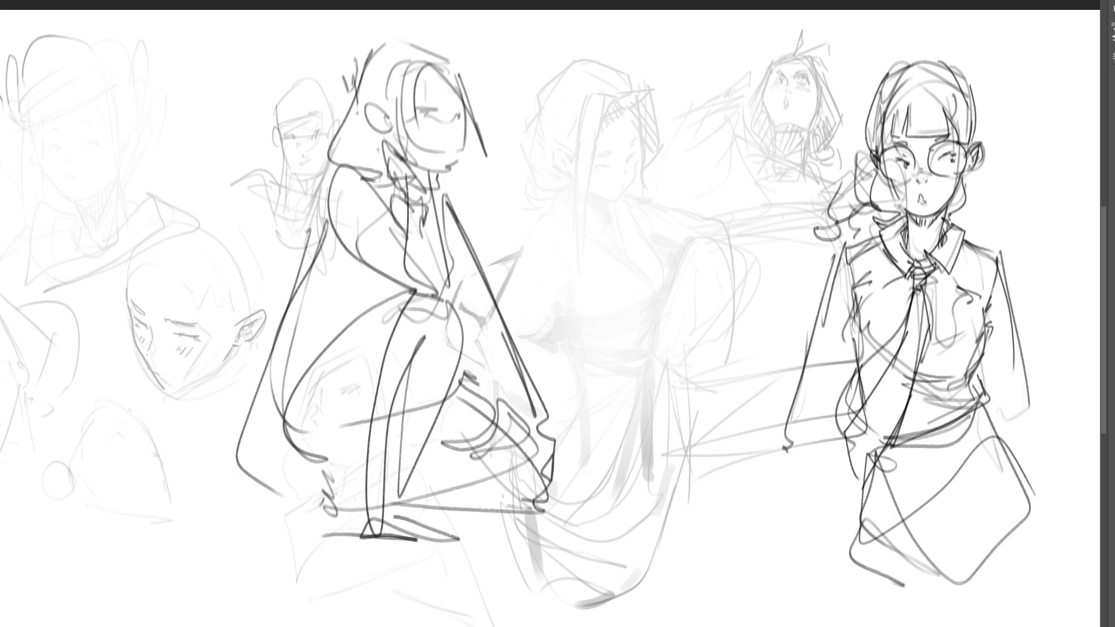
pyautogui.moveTo(1058, 246)
pyautogui.mouseDown()
pyautogui.moveTo(1011, 48)
pyautogui.moveTo(831, 168)
pyautogui.moveTo(750, 624)
pyautogui.mouseUp()
# Free-transform the selected schoolgirl, skewing her left edge to make her narrower and shifted left
pyautogui.hotkey('ctrl', 't')
pyautogui.moveTo(721, 327); pyautogui.dragTo(694, 295)
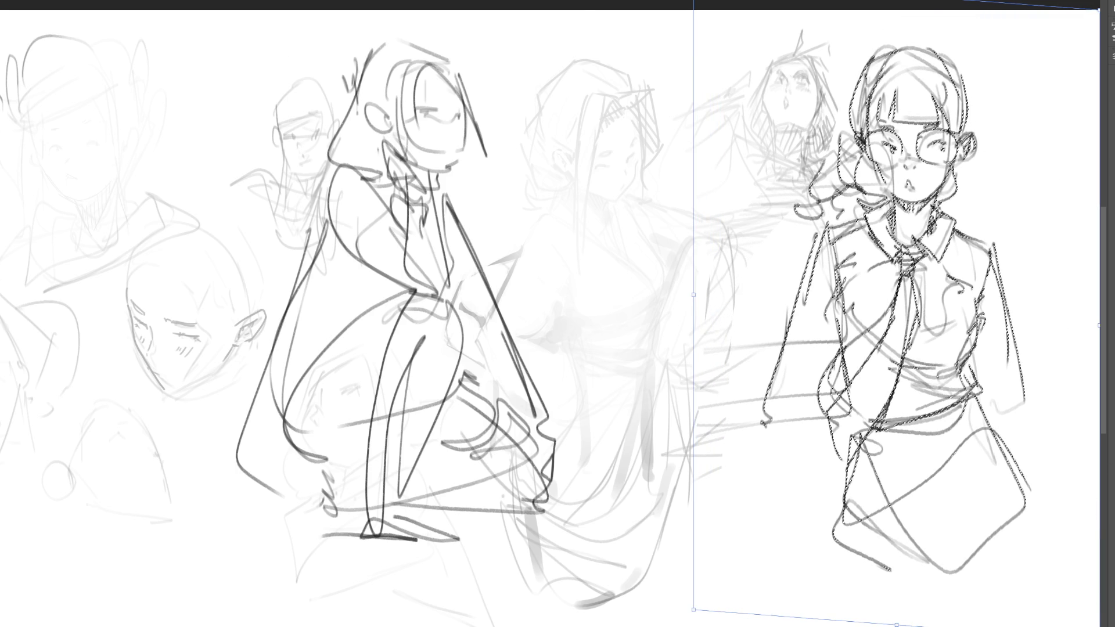
pyautogui.press('Return')
# Deselect, then fade the crouching figure's dark lines with a large soft eraser
pyautogui.hotkey('ctrl', 'd')
pyautogui.press('e')
pyautogui.moveTo(516, 387)
pyautogui.mouseDown()
pyautogui.moveTo(458, 175)
pyautogui.moveTo(494, 407)
pyautogui.moveTo(392, 310)
pyautogui.moveTo(643, 494)
pyautogui.mouseUp()
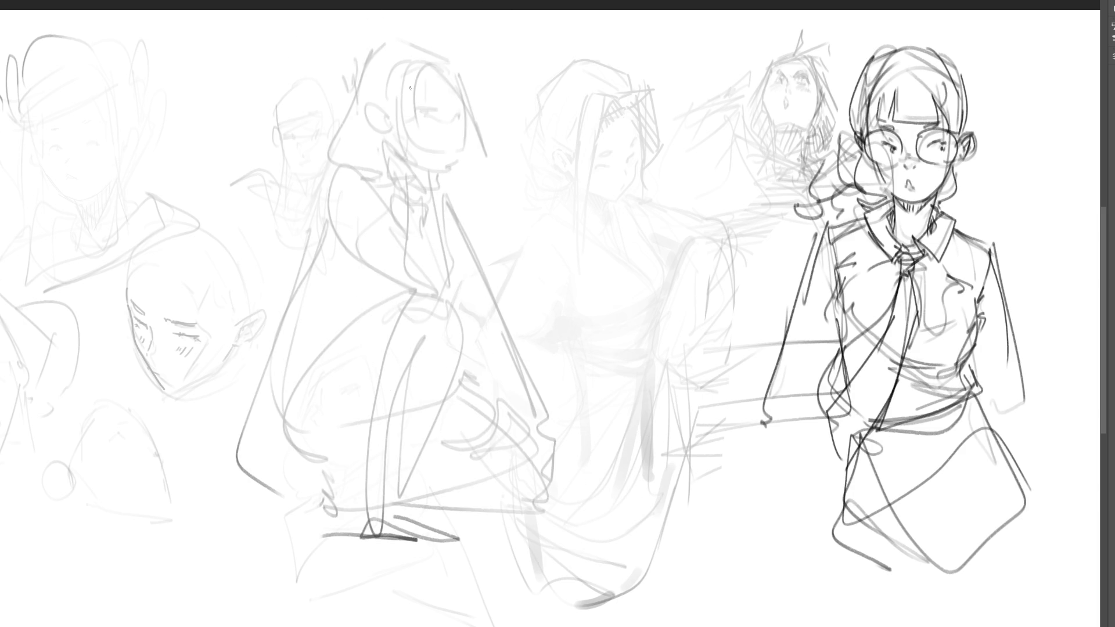
# Draw the crouching girl's eye with pupil, an eyebrow and hair strokes with a hooked strand
pyautogui.moveTo(424, 110); pyautogui.dragTo(434, 118)
pyautogui.moveTo(429, 91); pyautogui.dragTo(436, 89)
pyautogui.moveTo(439, 68)
pyautogui.mouseDown()
pyautogui.moveTo(463, 99)
pyautogui.moveTo(460, 60)
pyautogui.mouseUp()
pyautogui.moveTo(470, 56); pyautogui.dragTo(480, 151)
pyautogui.moveTo(470, 90); pyautogui.dragTo(479, 174)
pyautogui.moveTo(478, 125); pyautogui.dragTo(479, 192)
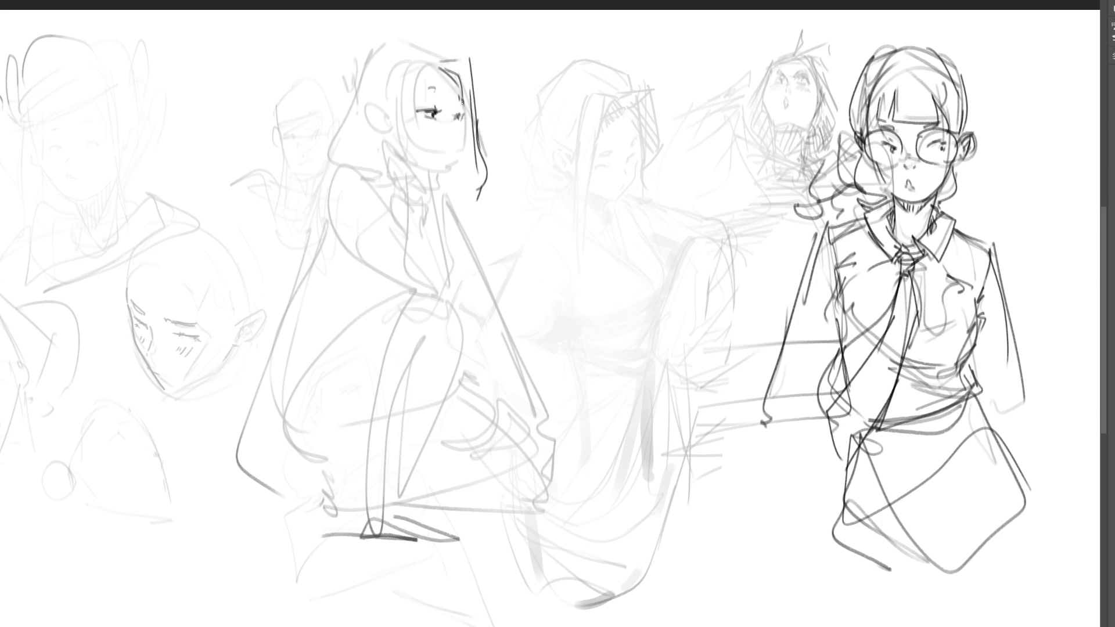
# Trace her face profile, nose and ear, then frame the face with back-of-hair strands
pyautogui.moveTo(463, 102)
pyautogui.mouseDown()
pyautogui.moveTo(458, 168)
pyautogui.moveTo(429, 169)
pyautogui.mouseUp()
pyautogui.moveTo(454, 122); pyautogui.dragTo(463, 137)
pyautogui.moveTo(382, 109)
pyautogui.mouseDown()
pyautogui.moveTo(370, 112)
pyautogui.moveTo(399, 145)
pyautogui.moveTo(387, 124)
pyautogui.moveTo(378, 132)
pyautogui.moveTo(433, 170)
pyautogui.moveTo(420, 166)
pyautogui.moveTo(436, 187)
pyautogui.mouseUp()
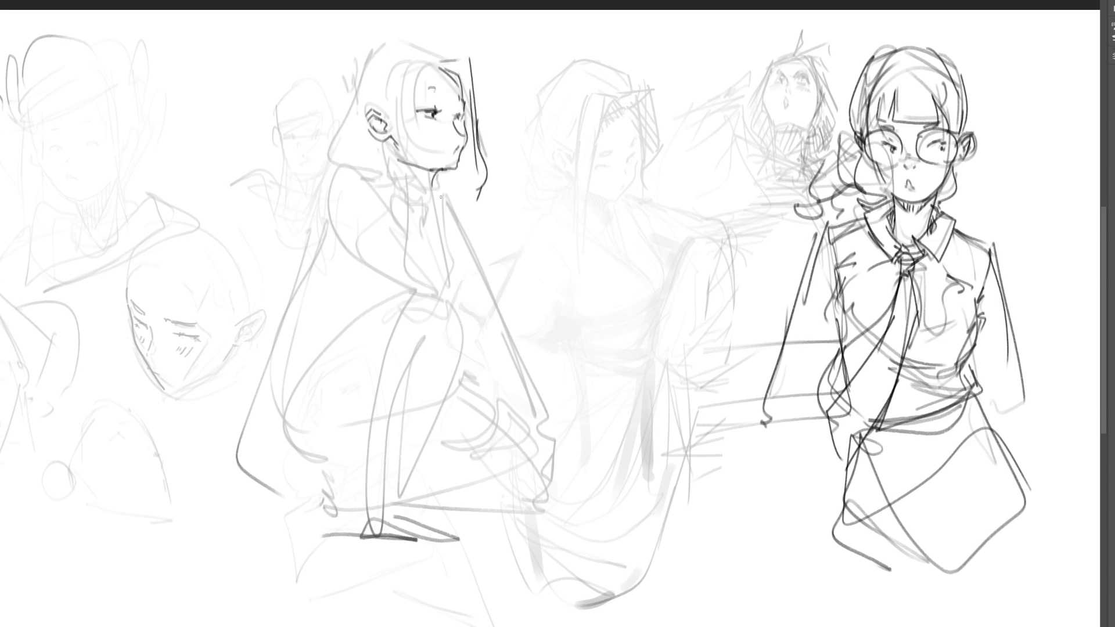
pyautogui.moveTo(433, 115)
pyautogui.mouseDown()
pyautogui.moveTo(442, 92)
pyautogui.moveTo(435, 145)
pyautogui.mouseUp()
pyautogui.moveTo(426, 55)
pyautogui.mouseDown()
pyautogui.moveTo(414, 144)
pyautogui.moveTo(423, 146)
pyautogui.mouseUp()
pyautogui.moveTo(338, 96)
pyautogui.mouseDown()
pyautogui.moveTo(383, 37)
pyautogui.moveTo(437, 56)
pyautogui.moveTo(374, 52)
pyautogui.moveTo(336, 116)
pyautogui.moveTo(334, 168)
pyautogui.mouseUp()
pyautogui.moveTo(358, 175); pyautogui.dragTo(465, 200)
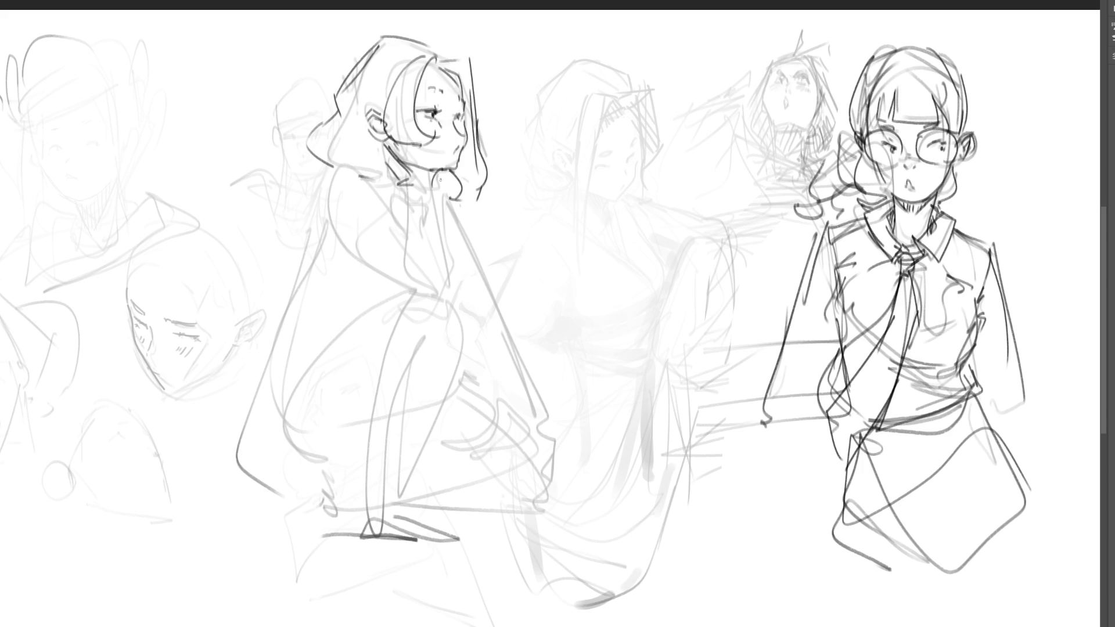
# Ink the crouching girl's neck line and the bent forearm under her hand
pyautogui.moveTo(411, 170); pyautogui.dragTo(413, 188)
pyautogui.moveTo(411, 169)
pyautogui.mouseDown()
pyautogui.moveTo(459, 188)
pyautogui.moveTo(439, 200)
pyautogui.moveTo(460, 201)
pyautogui.moveTo(448, 191)
pyautogui.moveTo(455, 200)
pyautogui.moveTo(414, 207)
pyautogui.moveTo(414, 270)
pyautogui.mouseUp()
pyautogui.moveTo(447, 191); pyautogui.dragTo(418, 290)
pyautogui.moveTo(411, 206); pyautogui.dragTo(413, 282)
pyautogui.moveTo(411, 206); pyautogui.dragTo(407, 287)
# Shape her sleeve, diagonal shoulder and collar lines, left side and base lines below the arm
pyautogui.moveTo(383, 211)
pyautogui.mouseDown()
pyautogui.moveTo(350, 259)
pyautogui.moveTo(360, 271)
pyautogui.mouseUp()
pyautogui.moveTo(371, 210)
pyautogui.mouseDown()
pyautogui.moveTo(400, 224)
pyautogui.moveTo(389, 275)
pyautogui.moveTo(397, 230)
pyautogui.mouseUp()
pyautogui.moveTo(395, 227); pyautogui.dragTo(404, 240)
pyautogui.moveTo(343, 168)
pyautogui.mouseDown()
pyautogui.moveTo(330, 184)
pyautogui.moveTo(342, 249)
pyautogui.mouseUp()
pyautogui.moveTo(347, 217); pyautogui.dragTo(339, 249)
pyautogui.moveTo(344, 172); pyautogui.dragTo(358, 183)
pyautogui.moveTo(358, 174); pyautogui.dragTo(400, 222)
pyautogui.moveTo(366, 173); pyautogui.dragTo(397, 189)
pyautogui.moveTo(387, 172)
pyautogui.mouseDown()
pyautogui.moveTo(410, 184)
pyautogui.moveTo(409, 199)
pyautogui.mouseUp()
pyautogui.moveTo(406, 194); pyautogui.dragTo(400, 219)
pyautogui.moveTo(321, 222)
pyautogui.mouseDown()
pyautogui.moveTo(342, 251)
pyautogui.moveTo(279, 321)
pyautogui.moveTo(338, 315)
pyautogui.mouseUp()
pyautogui.moveTo(340, 318)
pyautogui.mouseDown()
pyautogui.moveTo(384, 287)
pyautogui.moveTo(393, 307)
pyautogui.mouseUp()
# Ink the sleeve cuff and long skirt edge lines, darken the ear top and retrace the glasses
pyautogui.moveTo(438, 202)
pyautogui.mouseDown()
pyautogui.moveTo(451, 198)
pyautogui.moveTo(451, 263)
pyautogui.mouseUp()
pyautogui.moveTo(441, 215); pyautogui.dragTo(450, 272)
pyautogui.moveTo(469, 267); pyautogui.dragTo(445, 293)
pyautogui.moveTo(446, 232)
pyautogui.mouseDown()
pyautogui.moveTo(474, 279)
pyautogui.moveTo(462, 299)
pyautogui.mouseUp()
pyautogui.moveTo(476, 248); pyautogui.dragTo(504, 312)
pyautogui.moveTo(466, 302)
pyautogui.mouseDown()
pyautogui.moveTo(502, 296)
pyautogui.moveTo(504, 321)
pyautogui.mouseUp()
pyautogui.moveTo(468, 305); pyautogui.dragTo(525, 410)
pyautogui.moveTo(503, 295); pyautogui.dragTo(545, 471)
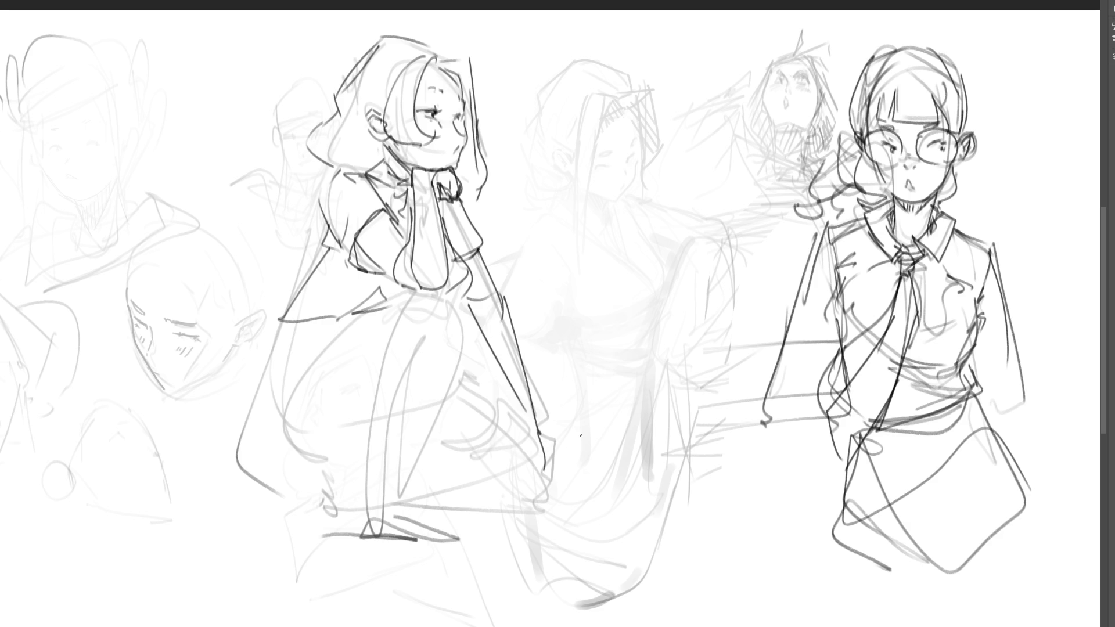
pyautogui.moveTo(377, 113)
pyautogui.mouseDown()
pyautogui.moveTo(369, 120)
pyautogui.moveTo(428, 108)
pyautogui.moveTo(433, 125)
pyautogui.moveTo(442, 98)
pyautogui.moveTo(474, 142)
pyautogui.moveTo(482, 125)
pyautogui.moveTo(441, 93)
pyautogui.moveTo(483, 126)
pyautogui.mouseUp()
pyautogui.moveTo(472, 88)
pyautogui.mouseDown()
pyautogui.moveTo(462, 150)
pyautogui.moveTo(539, 147)
pyautogui.moveTo(395, 149)
pyautogui.mouseUp()
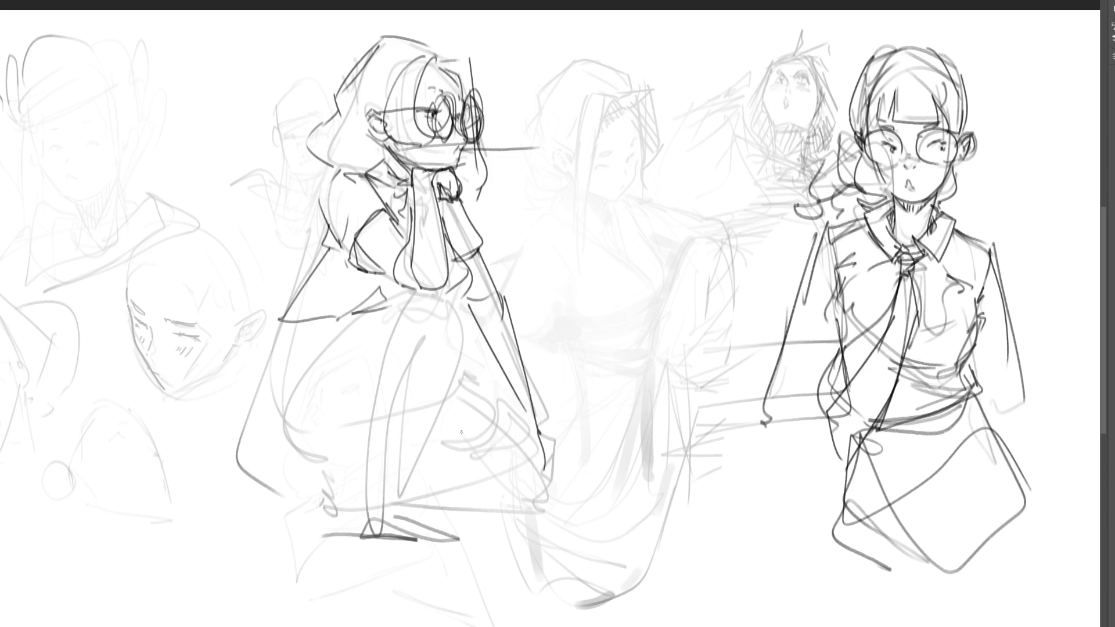
# Ink the crouching girl's legs, including a diagonal leg line and her left thigh and hip
pyautogui.moveTo(417, 346)
pyautogui.mouseDown()
pyautogui.moveTo(416, 333)
pyautogui.moveTo(382, 521)
pyautogui.moveTo(388, 514)
pyautogui.mouseUp()
pyautogui.moveTo(397, 499); pyautogui.dragTo(446, 409)
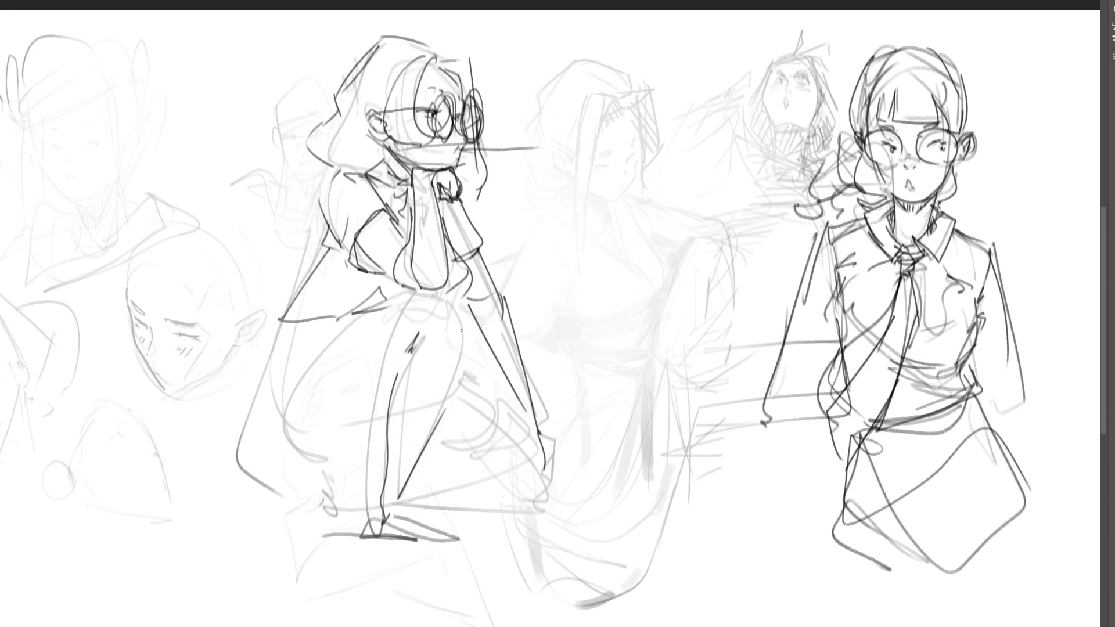
pyautogui.moveTo(467, 302); pyautogui.dragTo(430, 427)
pyautogui.moveTo(405, 287)
pyautogui.mouseDown()
pyautogui.moveTo(369, 372)
pyautogui.moveTo(367, 485)
pyautogui.mouseUp()
pyautogui.moveTo(375, 482)
pyautogui.mouseDown()
pyautogui.moveTo(313, 473)
pyautogui.moveTo(375, 481)
pyautogui.moveTo(359, 403)
pyautogui.mouseUp()
pyautogui.moveTo(401, 290); pyautogui.dragTo(279, 375)
pyautogui.moveTo(296, 329); pyautogui.dragTo(260, 392)
pyautogui.moveTo(348, 315)
pyautogui.mouseDown()
pyautogui.moveTo(274, 374)
pyautogui.moveTo(309, 468)
pyautogui.mouseUp()
pyautogui.moveTo(279, 460)
pyautogui.mouseDown()
pyautogui.moveTo(340, 494)
pyautogui.moveTo(354, 387)
pyautogui.mouseUp()
pyautogui.moveTo(419, 268); pyautogui.dragTo(372, 387)
# Draw her inner and right leg lines, shaping the right knee and calf
pyautogui.moveTo(409, 338); pyautogui.dragTo(373, 487)
pyautogui.moveTo(375, 484); pyautogui.dragTo(402, 471)
pyautogui.moveTo(465, 306); pyautogui.dragTo(468, 358)
pyautogui.moveTo(475, 308)
pyautogui.mouseDown()
pyautogui.moveTo(469, 334)
pyautogui.moveTo(500, 377)
pyautogui.mouseUp()
pyautogui.moveTo(467, 326); pyautogui.dragTo(537, 436)
pyautogui.moveTo(458, 351)
pyautogui.mouseDown()
pyautogui.moveTo(469, 370)
pyautogui.moveTo(419, 473)
pyautogui.mouseUp()
pyautogui.moveTo(520, 439)
pyautogui.mouseDown()
pyautogui.moveTo(436, 466)
pyautogui.moveTo(481, 459)
pyautogui.mouseUp()
# Finish the lower calf and zigzag left foot, then draw the kimono woman's closed eye
pyautogui.moveTo(410, 478); pyautogui.dragTo(513, 453)
pyautogui.moveTo(521, 415)
pyautogui.mouseDown()
pyautogui.moveTo(528, 430)
pyautogui.moveTo(410, 516)
pyautogui.moveTo(372, 521)
pyautogui.mouseUp()
pyautogui.moveTo(366, 495); pyautogui.dragTo(325, 514)
pyautogui.moveTo(314, 491); pyautogui.dragTo(301, 525)
pyautogui.moveTo(318, 488)
pyautogui.mouseDown()
pyautogui.moveTo(287, 485)
pyautogui.moveTo(256, 543)
pyautogui.moveTo(326, 525)
pyautogui.mouseUp()
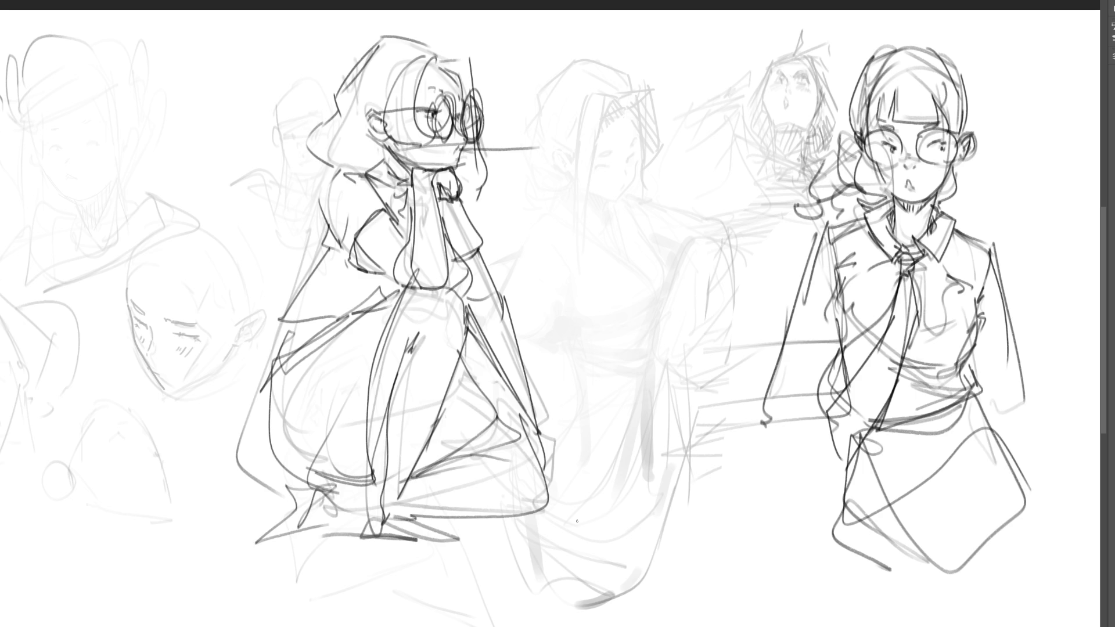
pyautogui.moveTo(597, 166)
pyautogui.mouseDown()
pyautogui.moveTo(615, 157)
pyautogui.moveTo(608, 168)
pyautogui.moveTo(615, 146)
pyautogui.moveTo(635, 149)
pyautogui.moveTo(635, 135)
pyautogui.moveTo(633, 187)
pyautogui.moveTo(604, 198)
pyautogui.moveTo(638, 195)
pyautogui.moveTo(635, 172)
pyautogui.mouseUp()
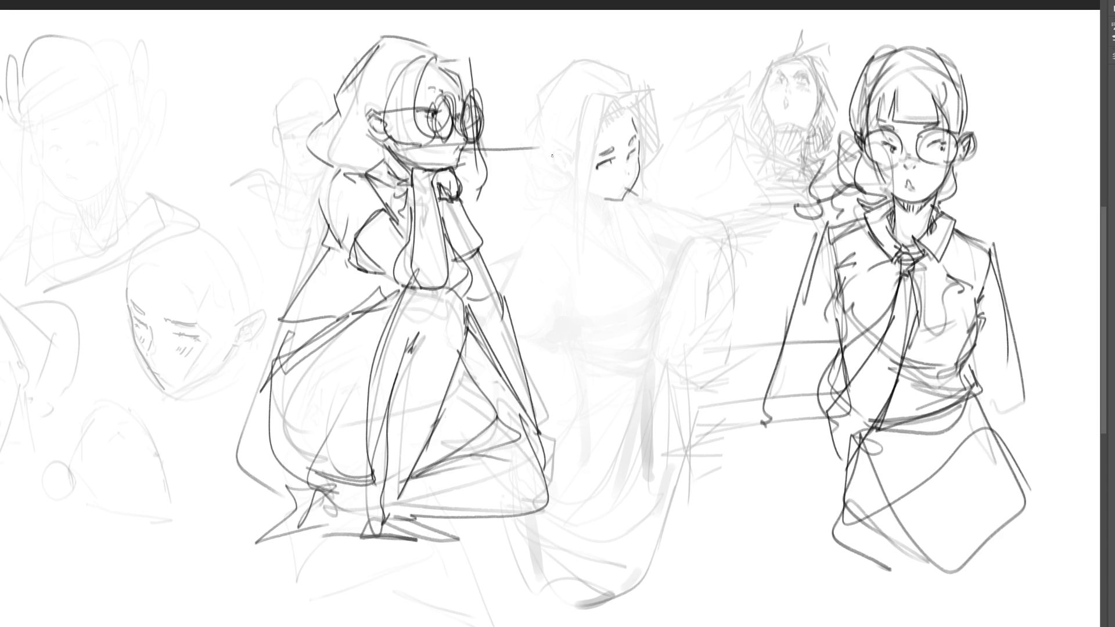
# Ink the kimono woman's ear, forehead hairline and long hair strands, redrawing one misplaced stroke
pyautogui.moveTo(552, 157); pyautogui.dragTo(576, 187)
pyautogui.moveTo(626, 152)
pyautogui.mouseDown()
pyautogui.moveTo(634, 142)
pyautogui.moveTo(629, 176)
pyautogui.mouseUp()
pyautogui.moveTo(600, 135)
pyautogui.mouseDown()
pyautogui.moveTo(623, 114)
pyautogui.moveTo(585, 227)
pyautogui.mouseUp()
pyautogui.moveTo(588, 100); pyautogui.dragTo(575, 246)
pyautogui.hotkey('ctrl', 'z')
pyautogui.moveTo(588, 109); pyautogui.dragTo(583, 293)
pyautogui.moveTo(588, 110)
pyautogui.mouseDown()
pyautogui.moveTo(619, 106)
pyautogui.moveTo(638, 127)
pyautogui.moveTo(653, 80)
pyautogui.moveTo(669, 172)
pyautogui.mouseUp()
pyautogui.moveTo(638, 125); pyautogui.dragTo(684, 191)
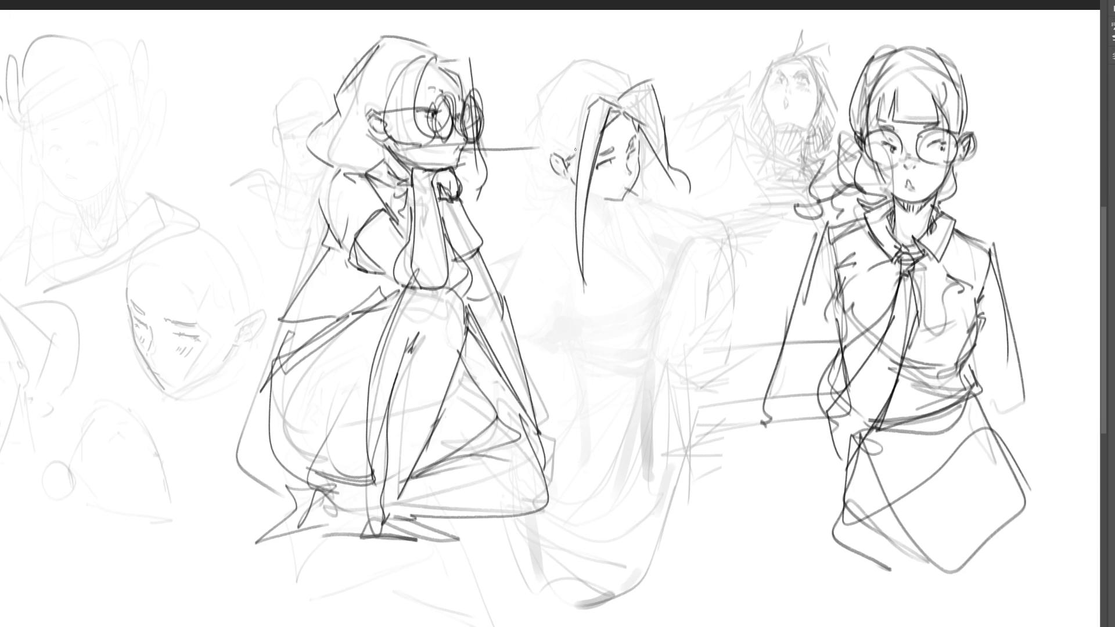
# Add braid lines beside her ear and ink the top outline of her hair and head
pyautogui.moveTo(533, 140); pyautogui.dragTo(550, 167)
pyautogui.moveTo(533, 155)
pyautogui.mouseDown()
pyautogui.moveTo(537, 172)
pyautogui.moveTo(555, 176)
pyautogui.mouseUp()
pyautogui.moveTo(541, 134)
pyautogui.mouseDown()
pyautogui.moveTo(545, 152)
pyautogui.moveTo(544, 129)
pyautogui.mouseUp()
pyautogui.moveTo(539, 92)
pyautogui.mouseDown()
pyautogui.moveTo(534, 111)
pyautogui.moveTo(562, 65)
pyautogui.moveTo(618, 93)
pyautogui.mouseUp()
pyautogui.moveTo(565, 67); pyautogui.dragTo(633, 74)
pyautogui.moveTo(631, 73); pyautogui.dragTo(630, 87)
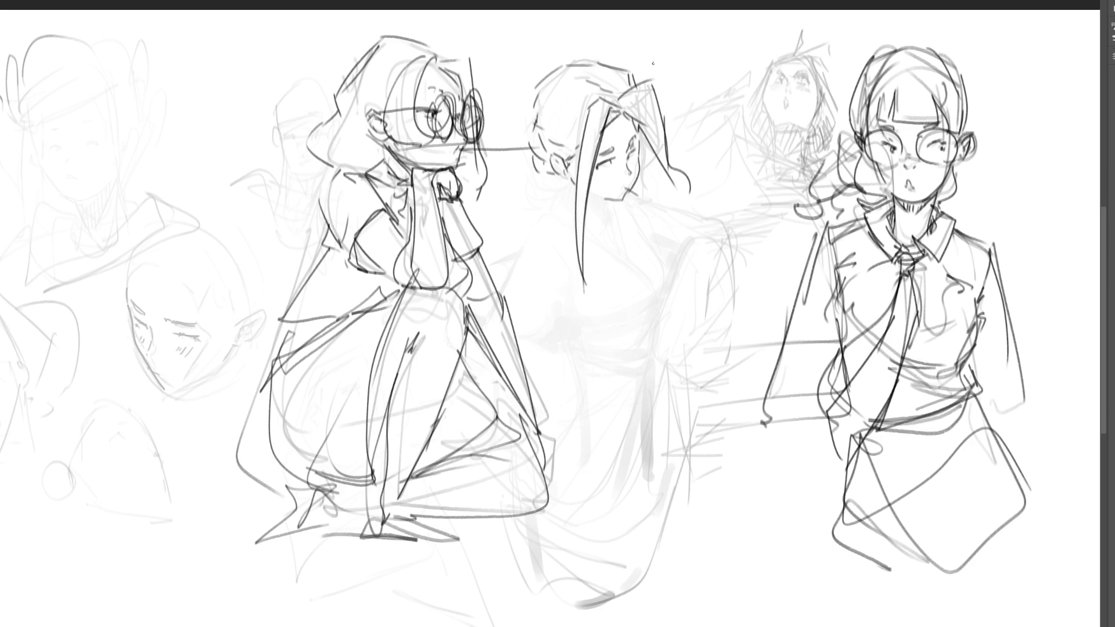
# Draw a small curled bun below her ear, the collar and neck lines, and extra head strokes
pyautogui.moveTo(569, 207)
pyautogui.mouseDown()
pyautogui.moveTo(560, 179)
pyautogui.moveTo(569, 200)
pyautogui.moveTo(557, 190)
pyautogui.mouseUp()
pyautogui.hotkey('ctrl', 'z')
pyautogui.moveTo(562, 180)
pyautogui.mouseDown()
pyautogui.moveTo(562, 211)
pyautogui.moveTo(571, 190)
pyautogui.moveTo(599, 218)
pyautogui.mouseUp()
pyautogui.moveTo(541, 188)
pyautogui.mouseDown()
pyautogui.moveTo(563, 204)
pyautogui.moveTo(521, 232)
pyautogui.moveTo(582, 235)
pyautogui.moveTo(558, 222)
pyautogui.moveTo(626, 271)
pyautogui.mouseUp()
pyautogui.moveTo(593, 231)
pyautogui.mouseDown()
pyautogui.moveTo(585, 238)
pyautogui.moveTo(633, 273)
pyautogui.moveTo(594, 233)
pyautogui.moveTo(603, 237)
pyautogui.mouseUp()
pyautogui.moveTo(608, 216)
pyautogui.mouseDown()
pyautogui.moveTo(602, 236)
pyautogui.moveTo(639, 273)
pyautogui.moveTo(644, 265)
pyautogui.mouseUp()
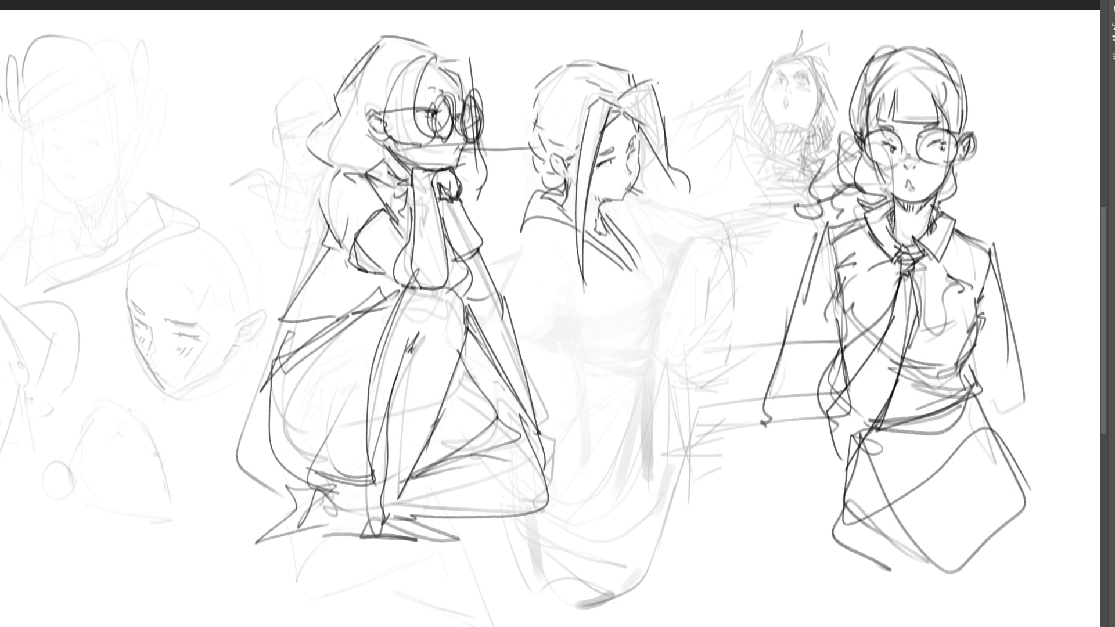
pyautogui.moveTo(604, 174); pyautogui.dragTo(621, 200)
pyautogui.moveTo(683, 61); pyautogui.dragTo(611, 192)
pyautogui.moveTo(683, 40)
pyautogui.mouseDown()
pyautogui.moveTo(533, 87)
pyautogui.moveTo(634, 192)
pyautogui.mouseUp()
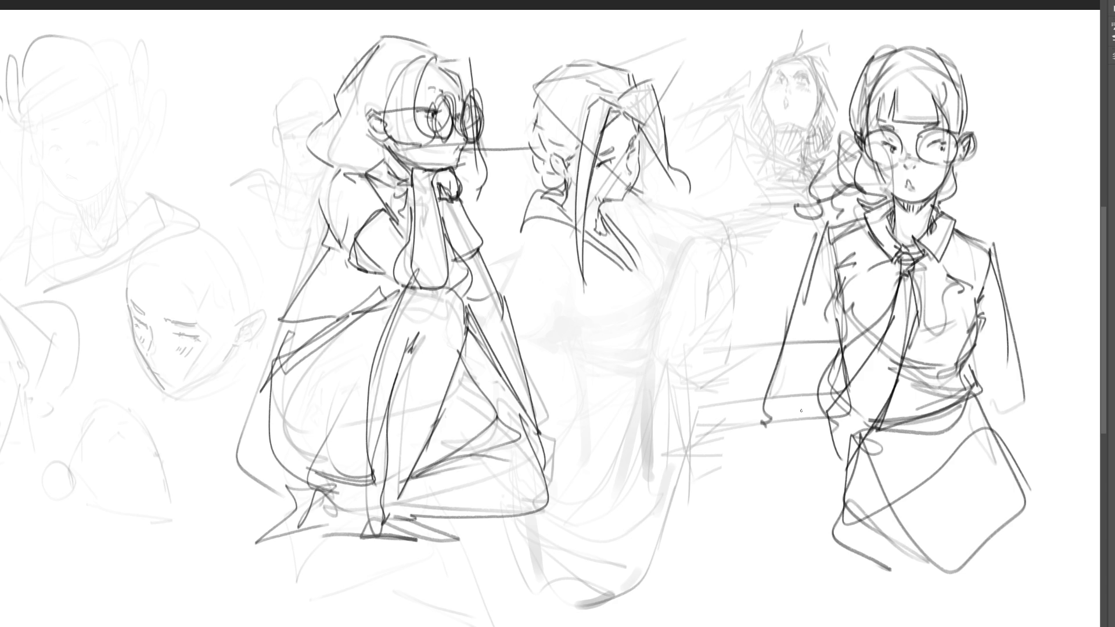
# Ink her shoulder, rounded back, hip and lower body outline
pyautogui.moveTo(525, 226); pyautogui.dragTo(500, 313)
pyautogui.moveTo(520, 257)
pyautogui.mouseDown()
pyautogui.moveTo(579, 269)
pyautogui.moveTo(555, 395)
pyautogui.mouseUp()
pyautogui.moveTo(568, 348)
pyautogui.mouseDown()
pyautogui.moveTo(604, 377)
pyautogui.moveTo(575, 453)
pyautogui.mouseUp()
pyautogui.moveTo(608, 374)
pyautogui.mouseDown()
pyautogui.moveTo(633, 499)
pyautogui.moveTo(577, 512)
pyautogui.moveTo(634, 334)
pyautogui.mouseUp()
pyautogui.moveTo(664, 280); pyautogui.dragTo(627, 372)
pyautogui.moveTo(662, 231); pyautogui.dragTo(637, 325)
pyautogui.moveTo(671, 280); pyautogui.dragTo(636, 346)
pyautogui.moveTo(608, 207)
pyautogui.mouseDown()
pyautogui.moveTo(701, 240)
pyautogui.moveTo(720, 280)
pyautogui.mouseUp()
pyautogui.moveTo(685, 261)
pyautogui.mouseDown()
pyautogui.moveTo(627, 389)
pyautogui.moveTo(662, 465)
pyautogui.moveTo(636, 493)
pyautogui.mouseUp()
pyautogui.moveTo(641, 491); pyautogui.dragTo(537, 535)
pyautogui.moveTo(636, 535); pyautogui.dragTo(526, 546)
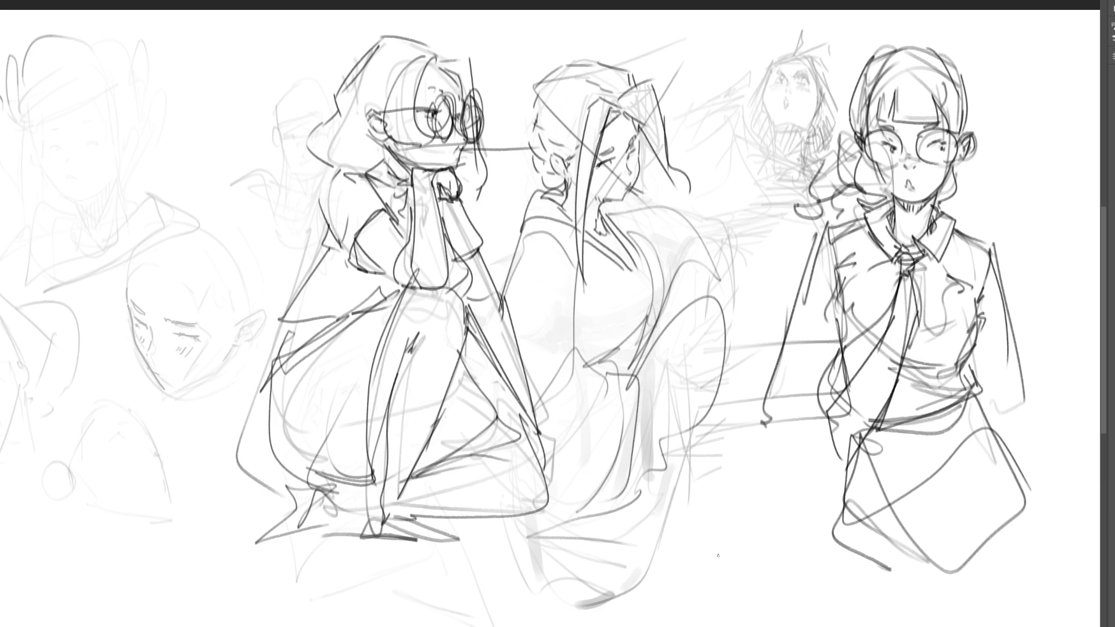
# Mirror the canvas view, pan left, and brush large B-R-B letters down the left margin
pyautogui.press('h')
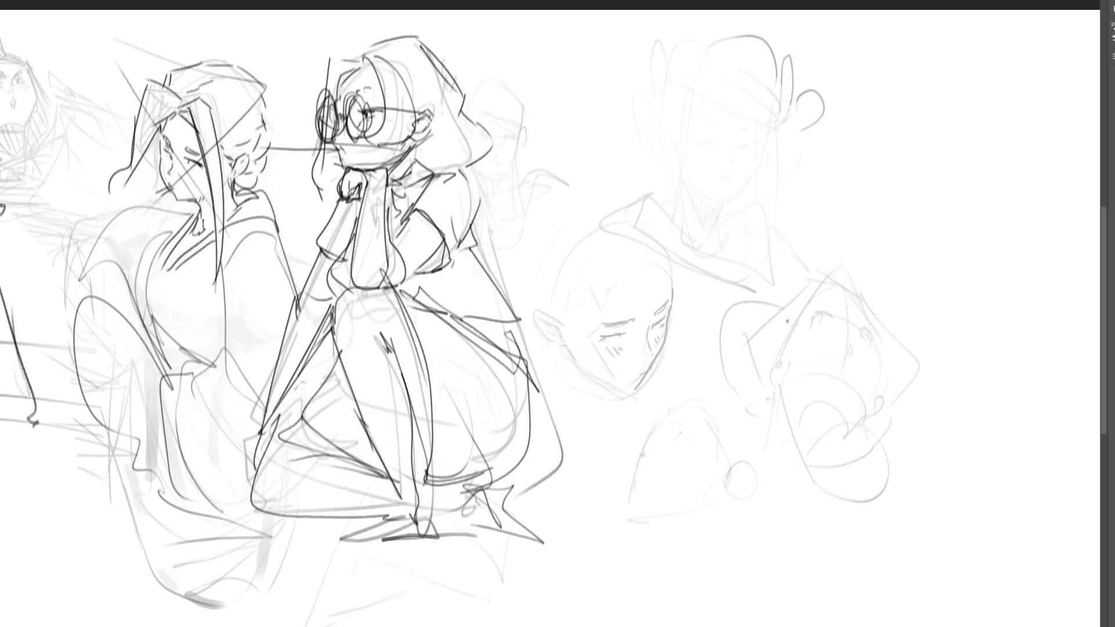
pyautogui.hscroll(-5, 701, 148)
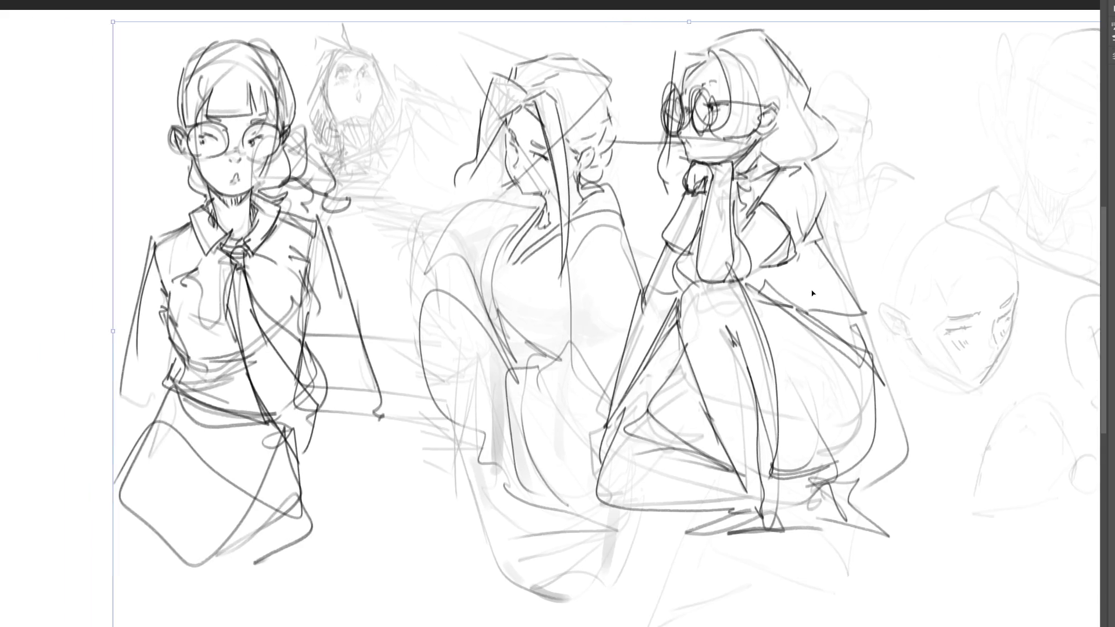
pyautogui.press('b')
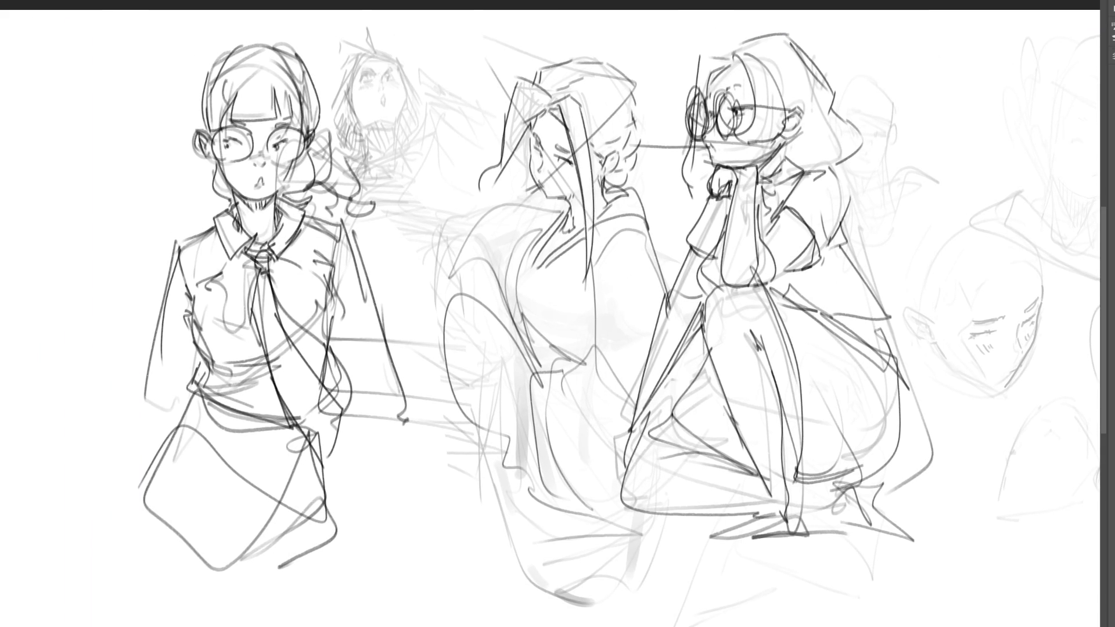
pyautogui.moveTo(46, 136)
pyautogui.mouseDown()
pyautogui.moveTo(58, 145)
pyautogui.moveTo(30, 293)
pyautogui.moveTo(98, 290)
pyautogui.moveTo(19, 462)
pyautogui.mouseUp()
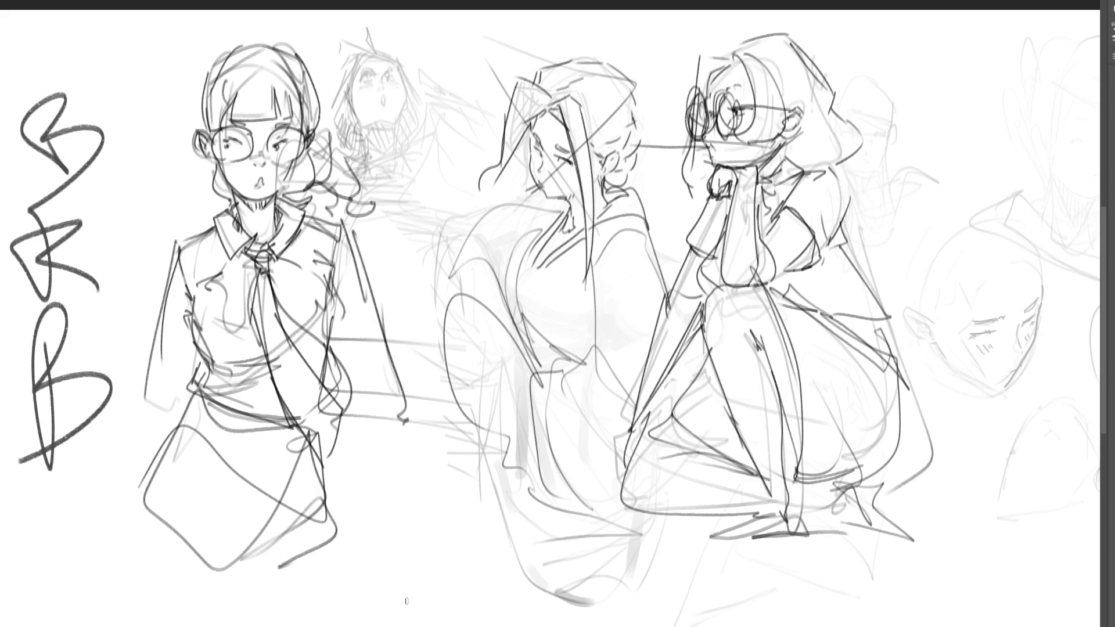
# Undo the BRB lettering strokes
pyautogui.hotkey('ctrl', 'z')
pyautogui.hotkey('ctrl', 'z')
pyautogui.hotkey('ctrl', 'z')
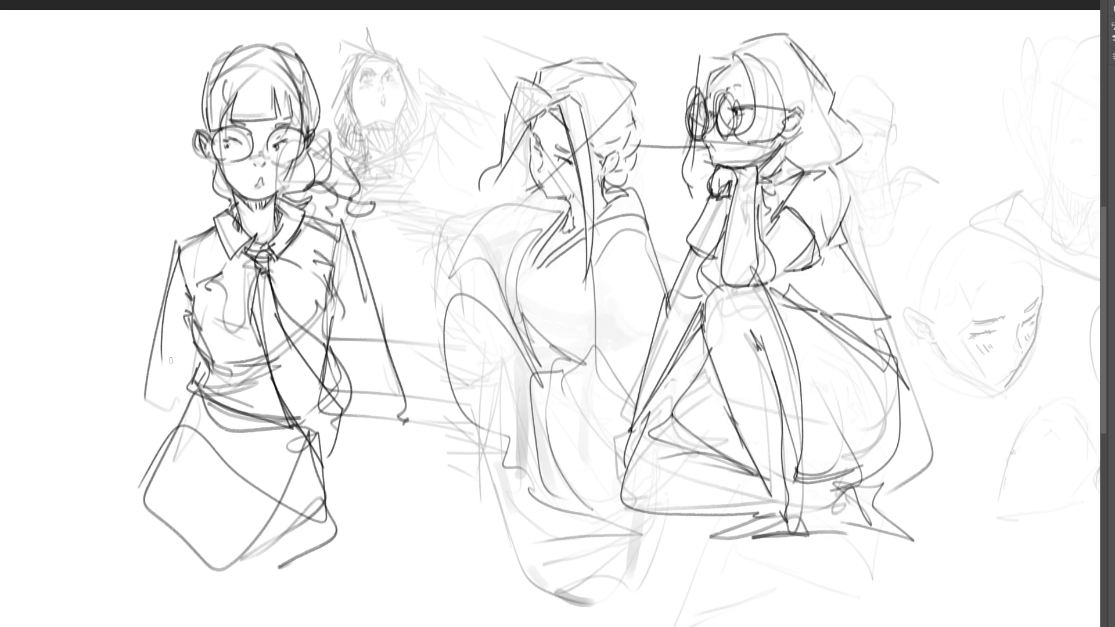
# Undo the remaining BRB strokes and ink the kimono woman's closed eye and nose
pyautogui.hotkey('ctrl', 'z')
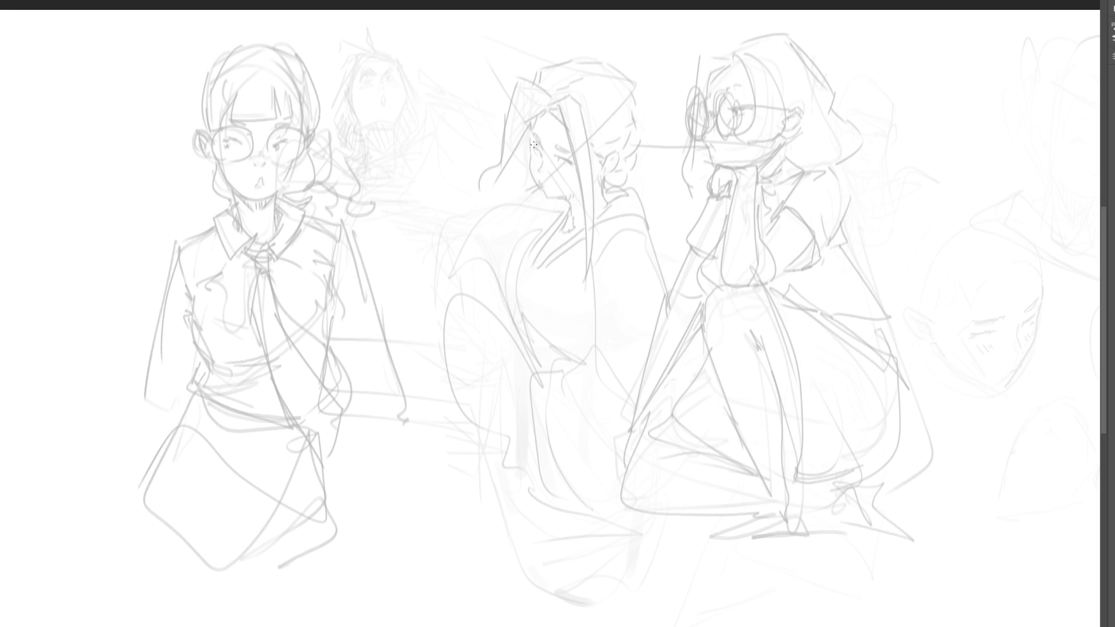
pyautogui.moveTo(534, 147); pyautogui.dragTo(532, 152)
pyautogui.moveTo(550, 150); pyautogui.dragTo(577, 172)
pyautogui.moveTo(540, 168); pyautogui.dragTo(540, 173)
# Redraw her face's left edge and jaw line, then lasso her inked head
pyautogui.moveTo(537, 121); pyautogui.dragTo(529, 158)
pyautogui.moveTo(533, 176)
pyautogui.mouseDown()
pyautogui.moveTo(552, 205)
pyautogui.moveTo(545, 198)
pyautogui.moveTo(579, 199)
pyautogui.moveTo(566, 209)
pyautogui.moveTo(614, 151)
pyautogui.mouseUp()
pyautogui.hotkey('ctrl', 'z')
pyautogui.hotkey('ctrl', 'z')
pyautogui.hotkey('ctrl', 'z')
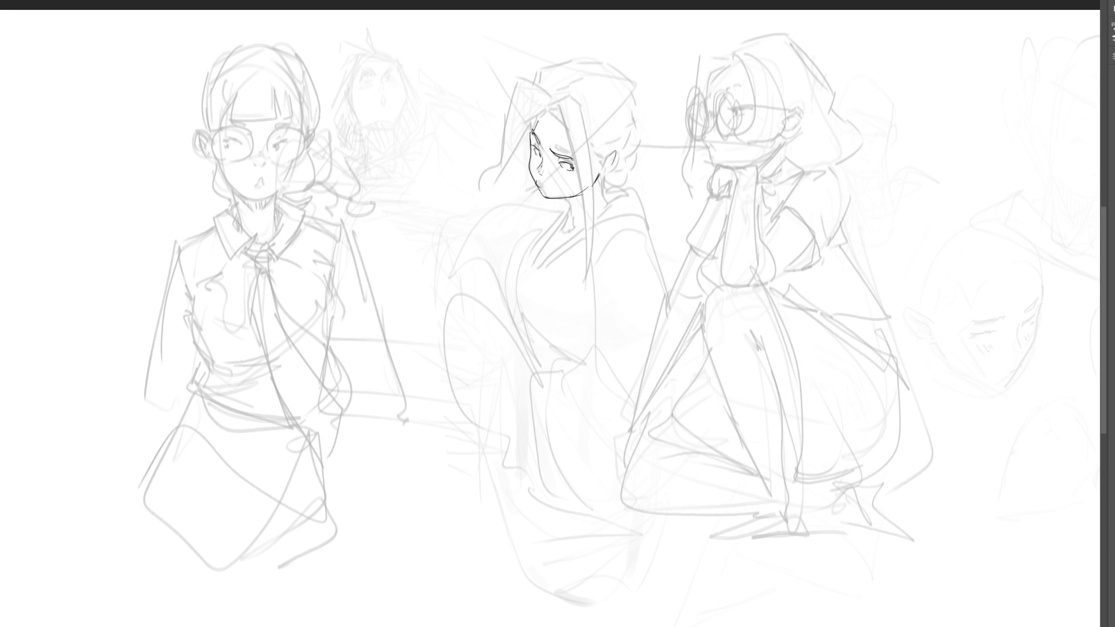
pyautogui.moveTo(661, 74)
pyautogui.mouseDown()
pyautogui.moveTo(468, 152)
pyautogui.moveTo(540, 201)
pyautogui.moveTo(613, 191)
pyautogui.moveTo(660, 75)
pyautogui.mouseUp()
# Move the selected head about 30 px to the right and deselect it
pyautogui.hotkey('ctrl', 't')
pyautogui.moveTo(562, 144); pyautogui.dragTo(579, 139)
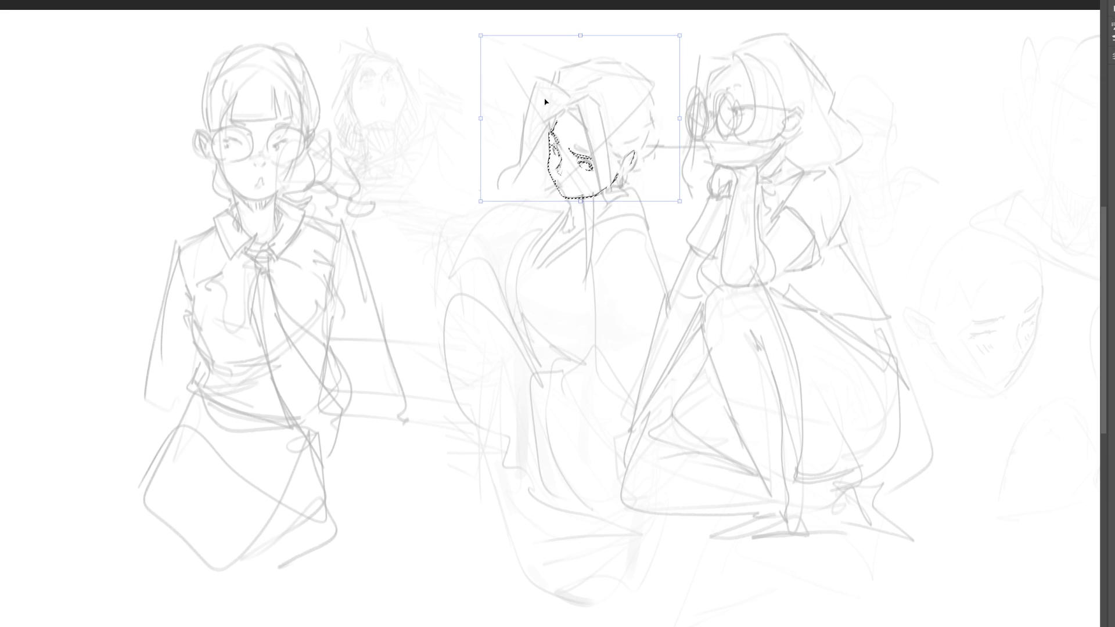
pyautogui.press('Return')
pyautogui.hotkey('ctrl', 'd')
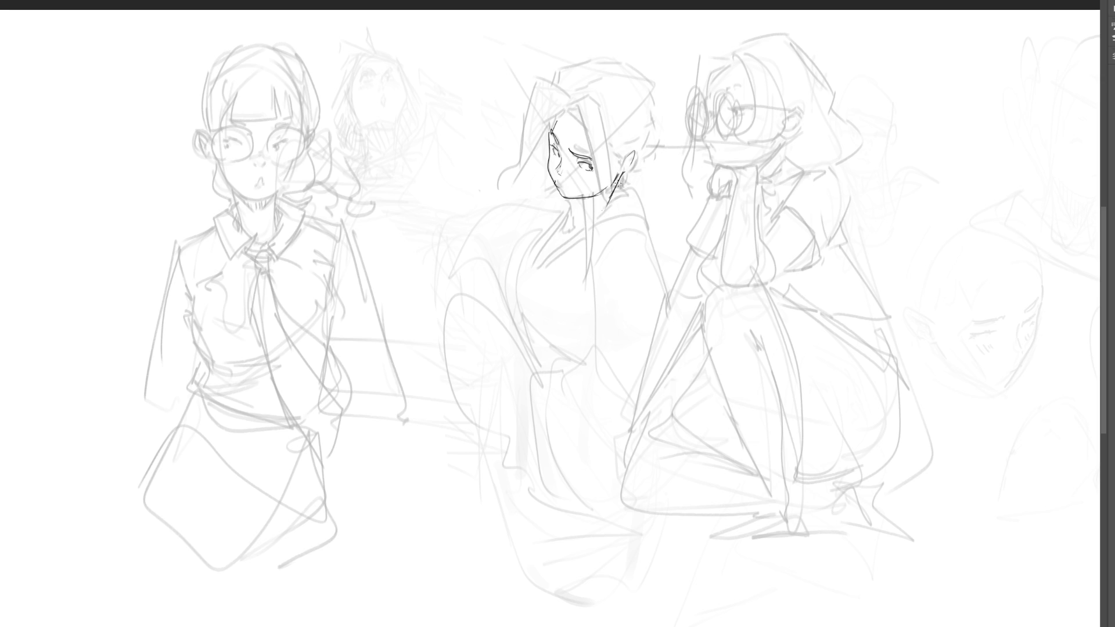
# Ink her neck lines, darker ear outline, hair strands over the head, and collar strokes
pyautogui.moveTo(619, 173); pyautogui.dragTo(605, 205)
pyautogui.moveTo(612, 184); pyautogui.dragTo(572, 220)
pyautogui.moveTo(621, 173)
pyautogui.mouseDown()
pyautogui.moveTo(632, 157)
pyautogui.moveTo(635, 175)
pyautogui.mouseUp()
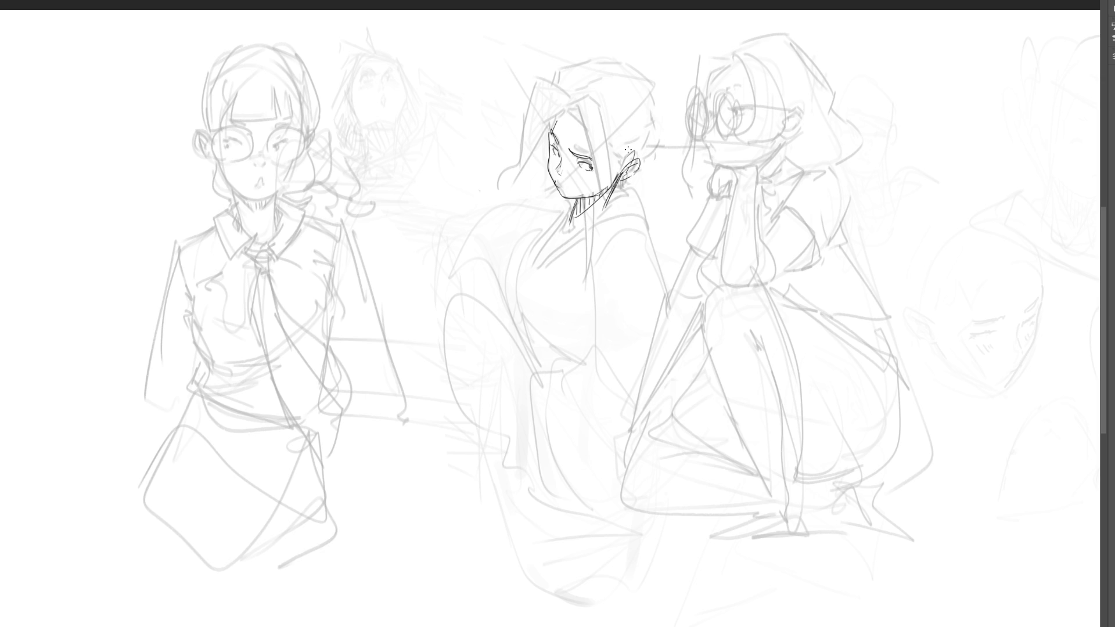
pyautogui.moveTo(567, 110); pyautogui.dragTo(624, 162)
pyautogui.moveTo(553, 112)
pyautogui.mouseDown()
pyautogui.moveTo(559, 89)
pyautogui.moveTo(654, 90)
pyautogui.moveTo(656, 155)
pyautogui.mouseUp()
pyautogui.moveTo(561, 198)
pyautogui.mouseDown()
pyautogui.moveTo(564, 227)
pyautogui.moveTo(631, 189)
pyautogui.moveTo(654, 227)
pyautogui.moveTo(556, 207)
pyautogui.moveTo(543, 251)
pyautogui.mouseUp()
pyautogui.moveTo(600, 220)
pyautogui.mouseDown()
pyautogui.moveTo(537, 265)
pyautogui.moveTo(643, 202)
pyautogui.moveTo(647, 211)
pyautogui.mouseUp()
pyautogui.moveTo(649, 216); pyautogui.dragTo(656, 230)
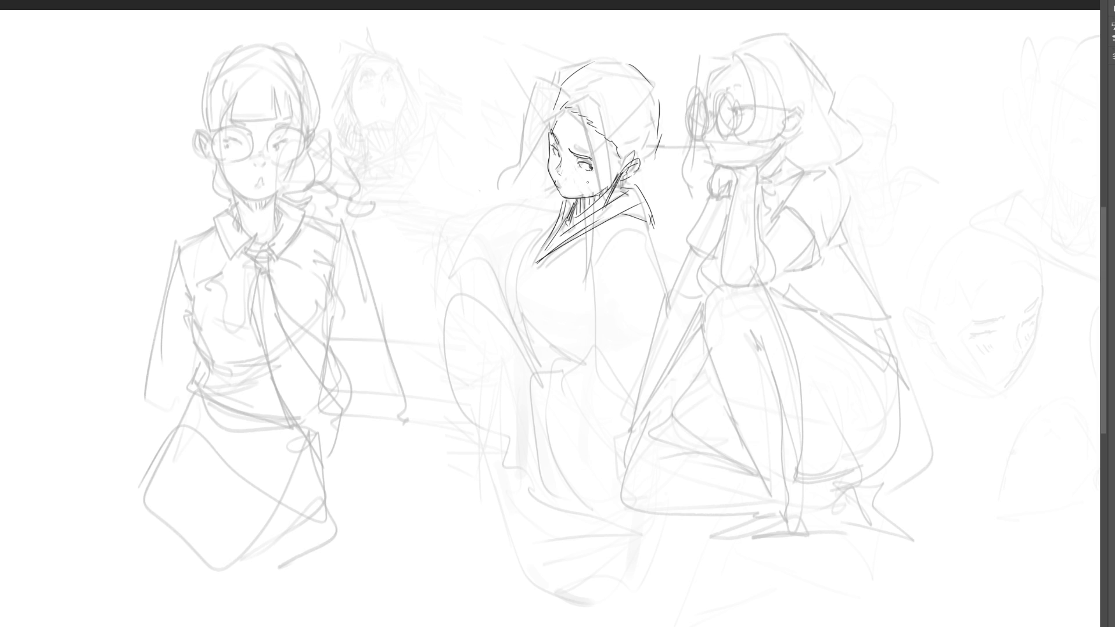
# Redo the forehead hairline in grey, add short neck strokes, and detail the upper eyelid
pyautogui.hotkey('ctrl', 'z')
pyautogui.moveTo(562, 109); pyautogui.dragTo(550, 130)
pyautogui.hotkey('ctrl', 'z')
pyautogui.hotkey('ctrl', 'z')
pyautogui.hotkey('ctrl', 'z')
pyautogui.moveTo(557, 113)
pyautogui.mouseDown()
pyautogui.moveTo(548, 129)
pyautogui.moveTo(569, 117)
pyautogui.moveTo(586, 126)
pyautogui.mouseUp()
pyautogui.hotkey('ctrl', 'z')
pyautogui.hotkey('ctrl', 'z')
pyautogui.moveTo(577, 201); pyautogui.dragTo(578, 216)
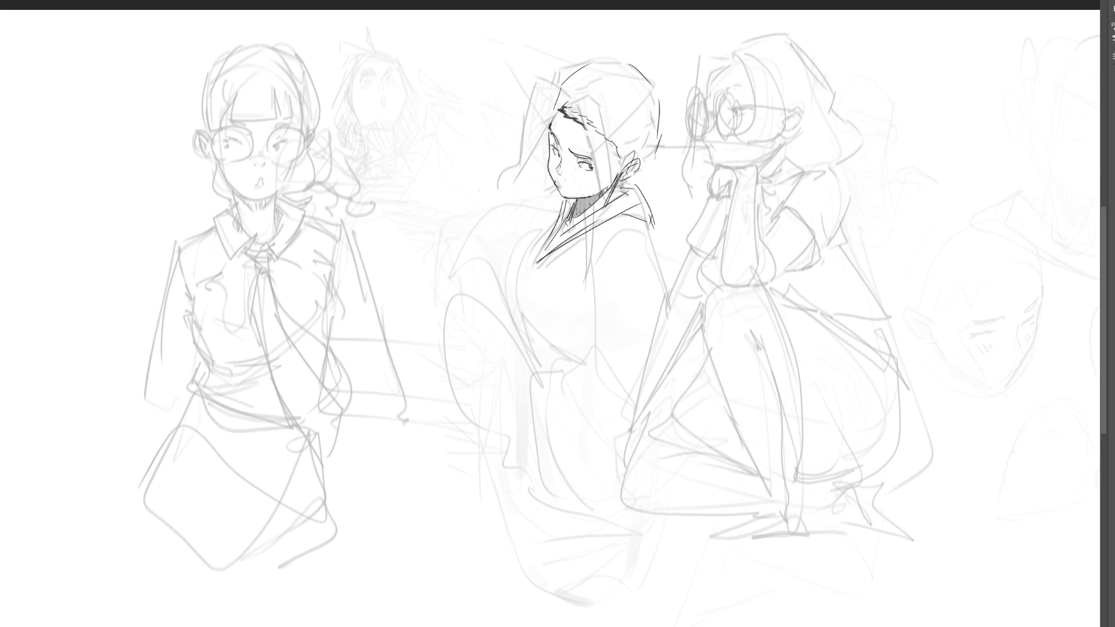
pyautogui.moveTo(620, 180)
pyautogui.mouseDown()
pyautogui.moveTo(610, 200)
pyautogui.moveTo(625, 181)
pyautogui.mouseUp()
pyautogui.moveTo(572, 109)
pyautogui.mouseDown()
pyautogui.moveTo(555, 132)
pyautogui.moveTo(559, 150)
pyautogui.mouseUp()
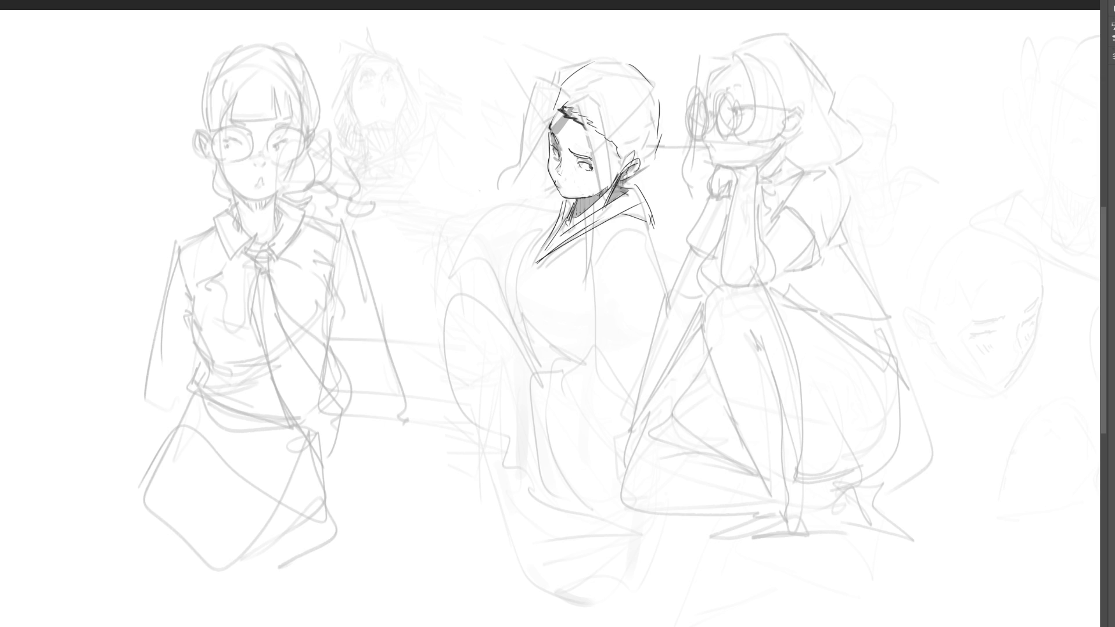
pyautogui.moveTo(571, 154); pyautogui.dragTo(585, 163)
# Shade the cheek beside the ear and ink hair strands at the hair tip and left of the head
pyautogui.press('Tab')
pyautogui.press('Tab')
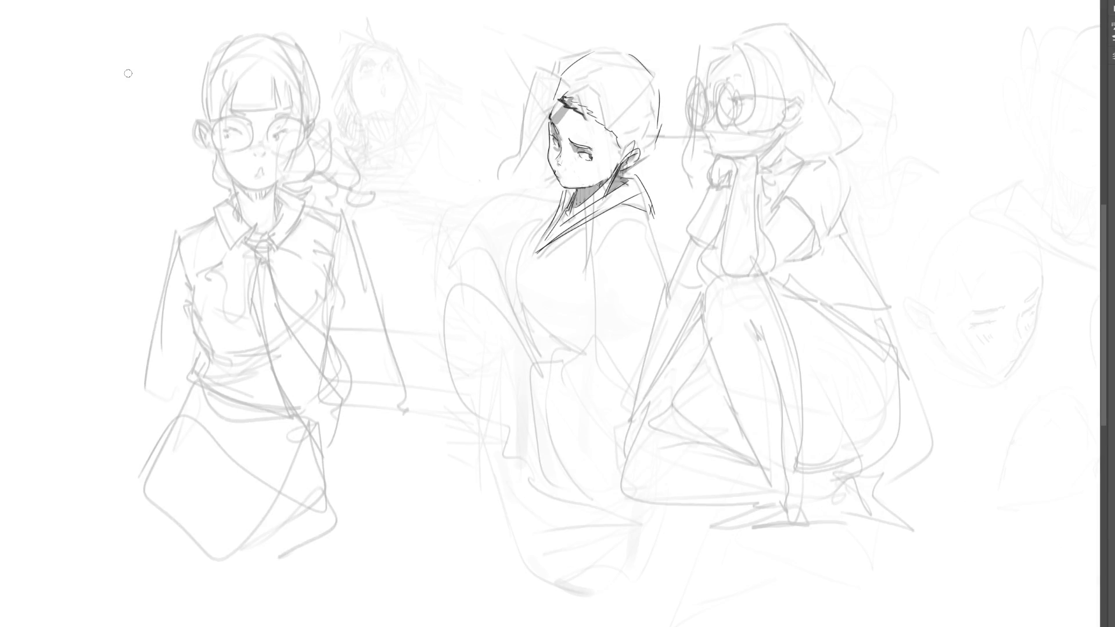
pyautogui.press('Tab')
pyautogui.press('Tab')
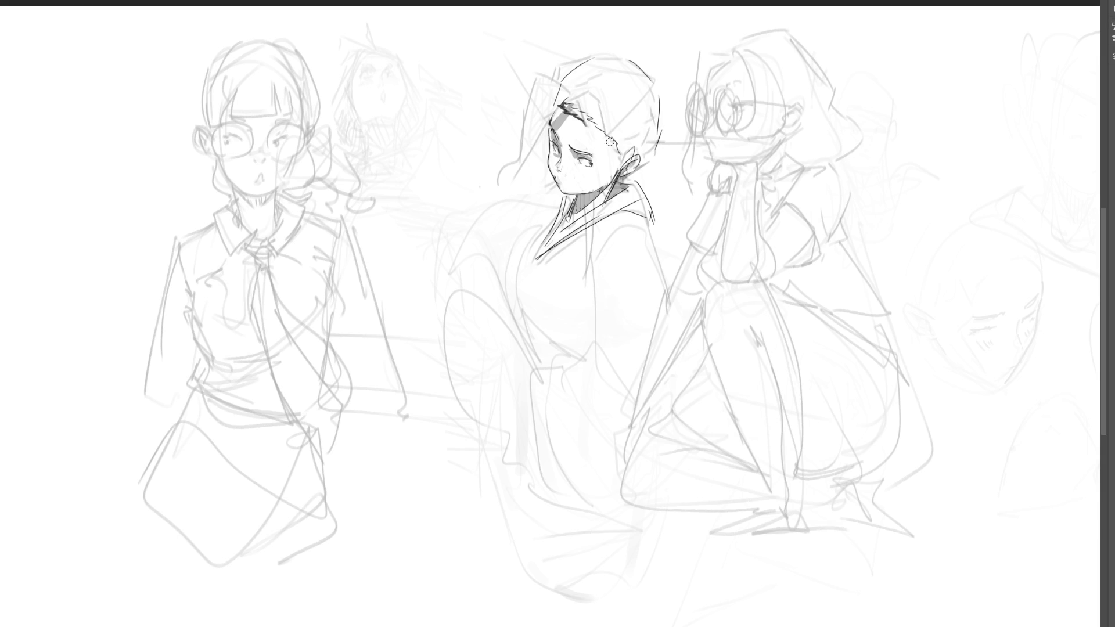
pyautogui.moveTo(578, 185); pyautogui.dragTo(622, 158)
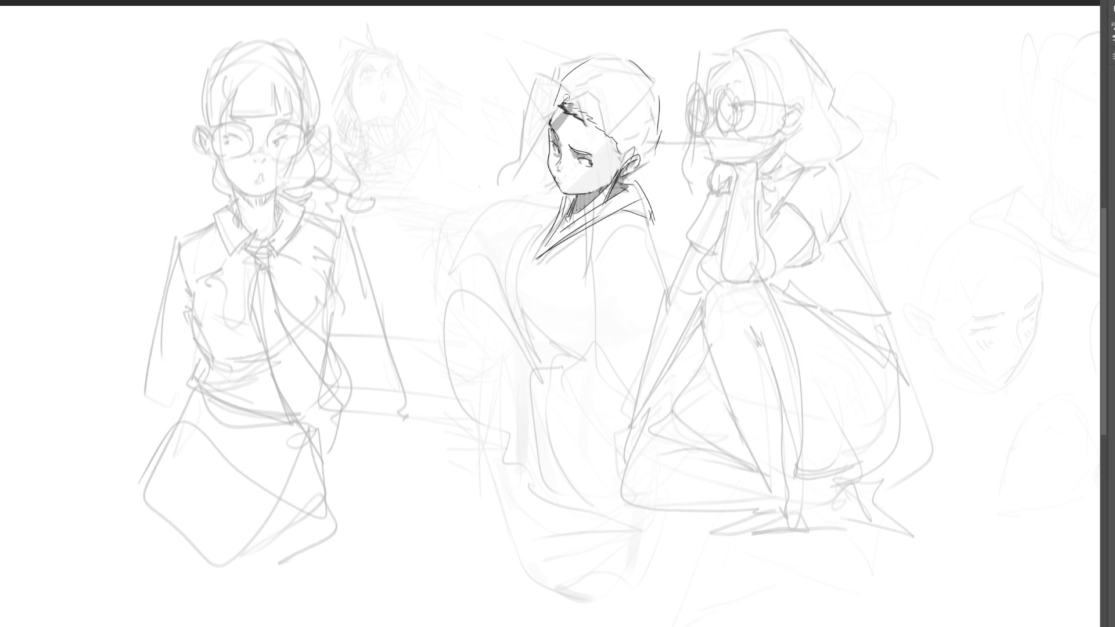
pyautogui.moveTo(572, 98)
pyautogui.mouseDown()
pyautogui.moveTo(573, 113)
pyautogui.moveTo(551, 119)
pyautogui.moveTo(509, 185)
pyautogui.moveTo(522, 116)
pyautogui.mouseUp()
pyautogui.moveTo(513, 135)
pyautogui.mouseDown()
pyautogui.moveTo(534, 93)
pyautogui.moveTo(557, 87)
pyautogui.moveTo(566, 99)
pyautogui.moveTo(479, 209)
pyautogui.moveTo(484, 219)
pyautogui.mouseUp()
pyautogui.moveTo(563, 106)
pyautogui.mouseDown()
pyautogui.moveTo(557, 118)
pyautogui.moveTo(524, 116)
pyautogui.mouseUp()
pyautogui.moveTo(564, 91)
pyautogui.mouseDown()
pyautogui.moveTo(553, 104)
pyautogui.moveTo(585, 64)
pyautogui.moveTo(606, 85)
pyautogui.moveTo(631, 73)
pyautogui.moveTo(603, 62)
pyautogui.moveTo(641, 75)
pyautogui.moveTo(659, 117)
pyautogui.mouseUp()
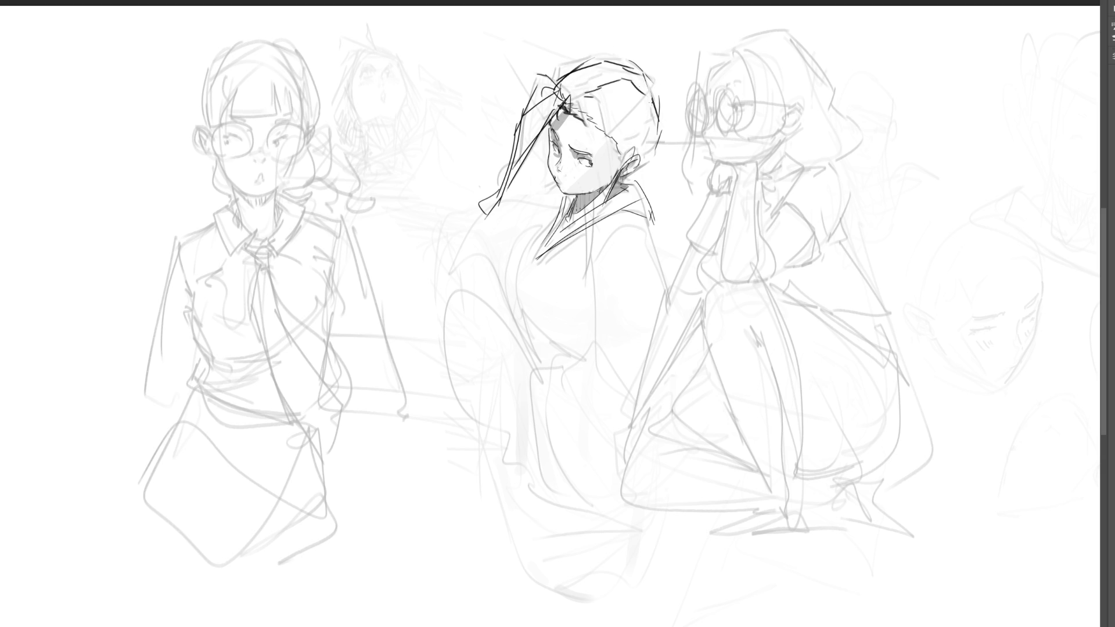
# Ink the head's right side with a curl, ear details, a cheek stroke, and dark shading under the chin
pyautogui.moveTo(634, 71)
pyautogui.mouseDown()
pyautogui.moveTo(653, 96)
pyautogui.moveTo(665, 164)
pyautogui.moveTo(643, 171)
pyautogui.mouseUp()
pyautogui.moveTo(648, 145); pyautogui.dragTo(623, 152)
pyautogui.moveTo(650, 90)
pyautogui.mouseDown()
pyautogui.moveTo(653, 167)
pyautogui.moveTo(634, 180)
pyautogui.moveTo(649, 187)
pyautogui.mouseUp()
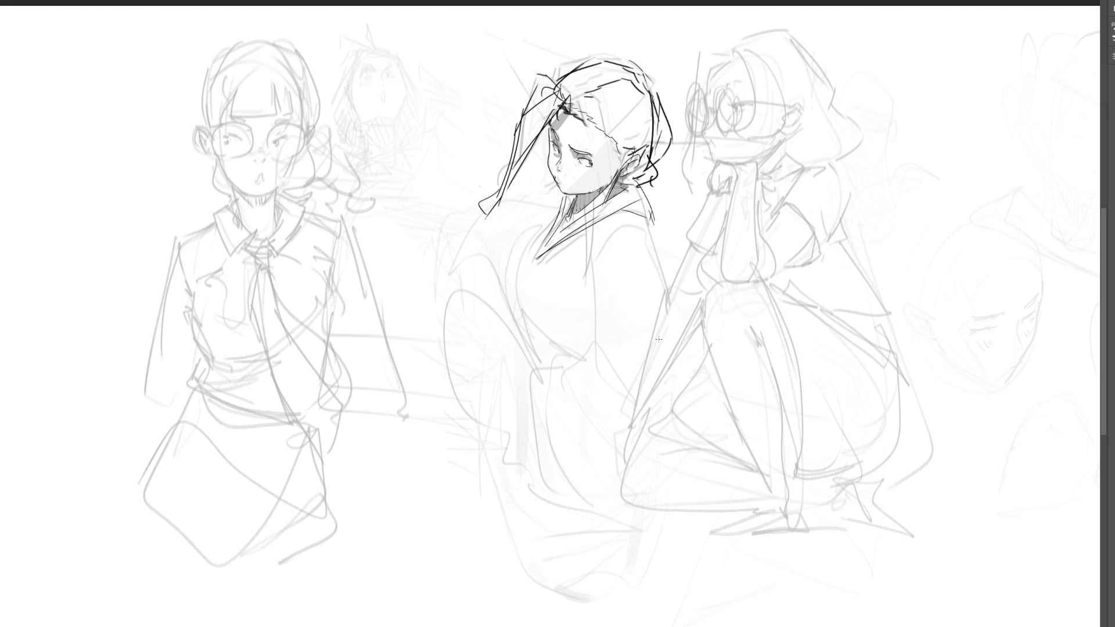
pyautogui.moveTo(573, 167); pyautogui.dragTo(578, 192)
pyautogui.moveTo(622, 158); pyautogui.dragTo(615, 176)
pyautogui.moveTo(631, 153); pyautogui.dragTo(623, 176)
pyautogui.moveTo(564, 195)
pyautogui.mouseDown()
pyautogui.moveTo(568, 213)
pyautogui.moveTo(595, 189)
pyautogui.moveTo(533, 235)
pyautogui.mouseUp()
# Redraw the curve below the chin and ink the kimono figure's shoulder, collar, arm and left torso
pyautogui.hotkey('ctrl', 'z')
pyautogui.moveTo(551, 184); pyautogui.dragTo(533, 235)
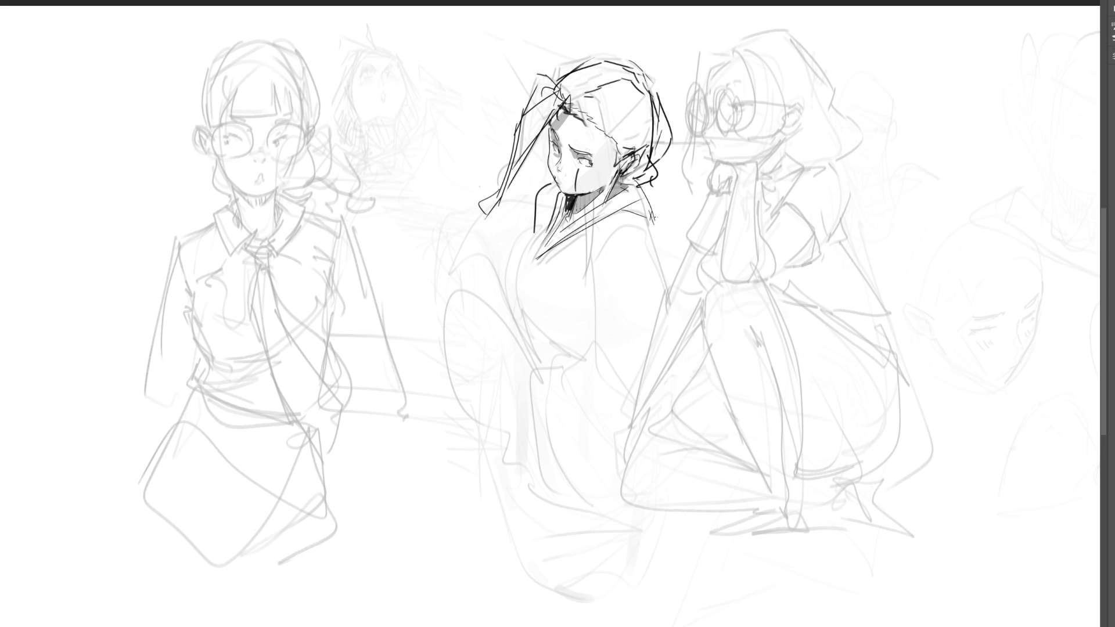
pyautogui.moveTo(650, 220)
pyautogui.mouseDown()
pyautogui.moveTo(587, 264)
pyautogui.moveTo(652, 261)
pyautogui.moveTo(643, 302)
pyautogui.mouseUp()
pyautogui.moveTo(588, 256); pyautogui.dragTo(575, 330)
pyautogui.moveTo(648, 274); pyautogui.dragTo(585, 374)
pyautogui.moveTo(588, 284)
pyautogui.mouseDown()
pyautogui.moveTo(567, 324)
pyautogui.moveTo(575, 372)
pyautogui.mouseUp()
pyautogui.moveTo(567, 338); pyautogui.dragTo(557, 365)
pyautogui.moveTo(550, 217)
pyautogui.mouseDown()
pyautogui.moveTo(528, 266)
pyautogui.moveTo(552, 314)
pyautogui.mouseUp()
pyautogui.moveTo(573, 297); pyautogui.dragTo(557, 315)
pyautogui.moveTo(541, 271); pyautogui.dragTo(521, 318)
pyautogui.moveTo(530, 271); pyautogui.dragTo(521, 325)
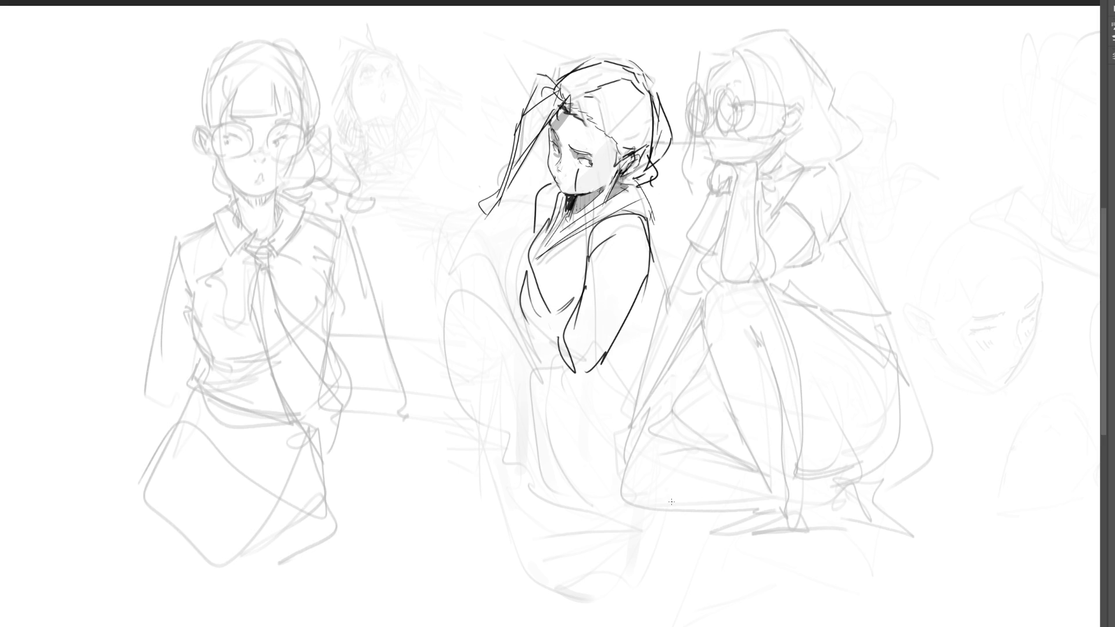
# Ink the right body contour and hem lines, and redraw the lower-left contour as a large curve
pyautogui.moveTo(649, 221); pyautogui.dragTo(631, 353)
pyautogui.moveTo(634, 351)
pyautogui.mouseDown()
pyautogui.moveTo(601, 374)
pyautogui.moveTo(635, 357)
pyautogui.mouseUp()
pyautogui.moveTo(653, 323)
pyautogui.mouseDown()
pyautogui.moveTo(638, 364)
pyautogui.moveTo(606, 387)
pyautogui.mouseUp()
pyautogui.moveTo(560, 357); pyautogui.dragTo(562, 374)
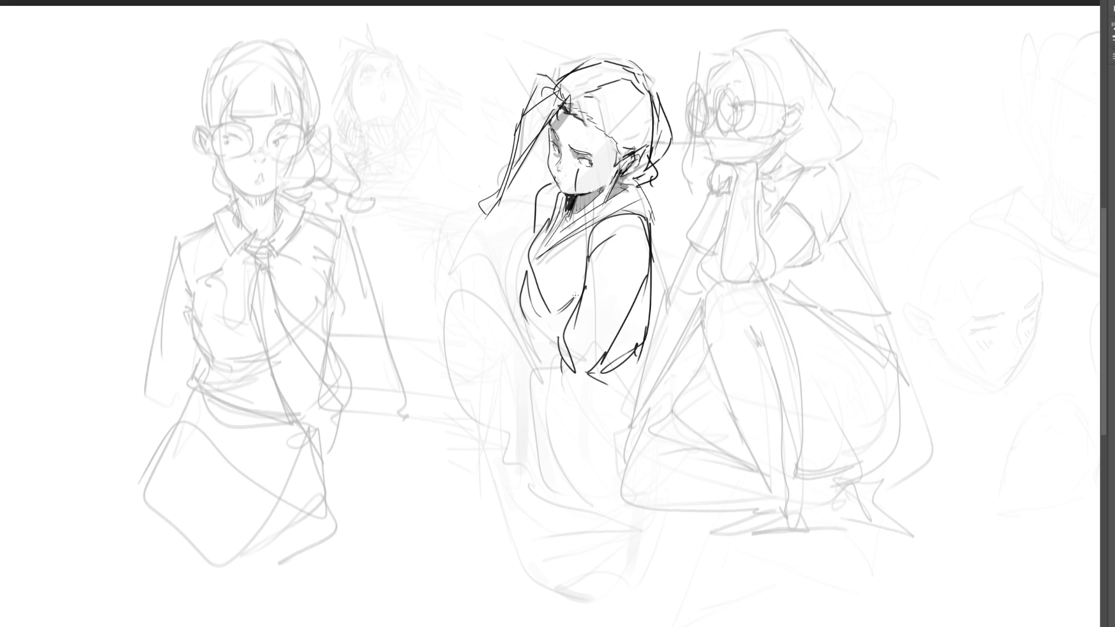
pyautogui.moveTo(511, 304); pyautogui.dragTo(543, 367)
pyautogui.moveTo(525, 244)
pyautogui.mouseDown()
pyautogui.moveTo(511, 319)
pyautogui.moveTo(559, 348)
pyautogui.mouseUp()
pyautogui.moveTo(504, 310); pyautogui.dragTo(559, 391)
pyautogui.hotkey('ctrl', 'z')
pyautogui.hotkey('ctrl', 'z')
pyautogui.moveTo(554, 334); pyautogui.dragTo(561, 393)
pyautogui.moveTo(546, 295)
pyautogui.mouseDown()
pyautogui.moveTo(531, 336)
pyautogui.moveTo(572, 402)
pyautogui.mouseUp()
# Extend the robe downward with long side lines and close its hooked bottom curve
pyautogui.moveTo(638, 360)
pyautogui.mouseDown()
pyautogui.moveTo(581, 388)
pyautogui.moveTo(582, 482)
pyautogui.mouseUp()
pyautogui.moveTo(539, 449)
pyautogui.mouseDown()
pyautogui.moveTo(587, 400)
pyautogui.moveTo(631, 495)
pyautogui.moveTo(585, 503)
pyautogui.mouseUp()
pyautogui.moveTo(639, 369)
pyautogui.mouseDown()
pyautogui.moveTo(632, 551)
pyautogui.moveTo(616, 562)
pyautogui.mouseUp()
pyautogui.moveTo(536, 440); pyautogui.dragTo(546, 562)
pyautogui.moveTo(535, 511); pyautogui.dragTo(616, 575)
pyautogui.moveTo(634, 501); pyautogui.dragTo(615, 587)
pyautogui.moveTo(639, 393); pyautogui.dragTo(621, 494)
pyautogui.hotkey('ctrl', 'z')
pyautogui.hotkey('ctrl', 'z')
pyautogui.hotkey('ctrl', 'z')
pyautogui.hotkey('ctrl', 'z')
pyautogui.hotkey('ctrl', 'z')
pyautogui.hotkey('ctrl', 'z')
pyautogui.moveTo(543, 433); pyautogui.dragTo(633, 390)
pyautogui.moveTo(639, 370); pyautogui.dragTo(620, 528)
pyautogui.moveTo(515, 388)
pyautogui.mouseDown()
pyautogui.moveTo(558, 494)
pyautogui.moveTo(639, 488)
pyautogui.moveTo(647, 418)
pyautogui.mouseUp()
pyautogui.moveTo(650, 419); pyautogui.dragTo(639, 546)
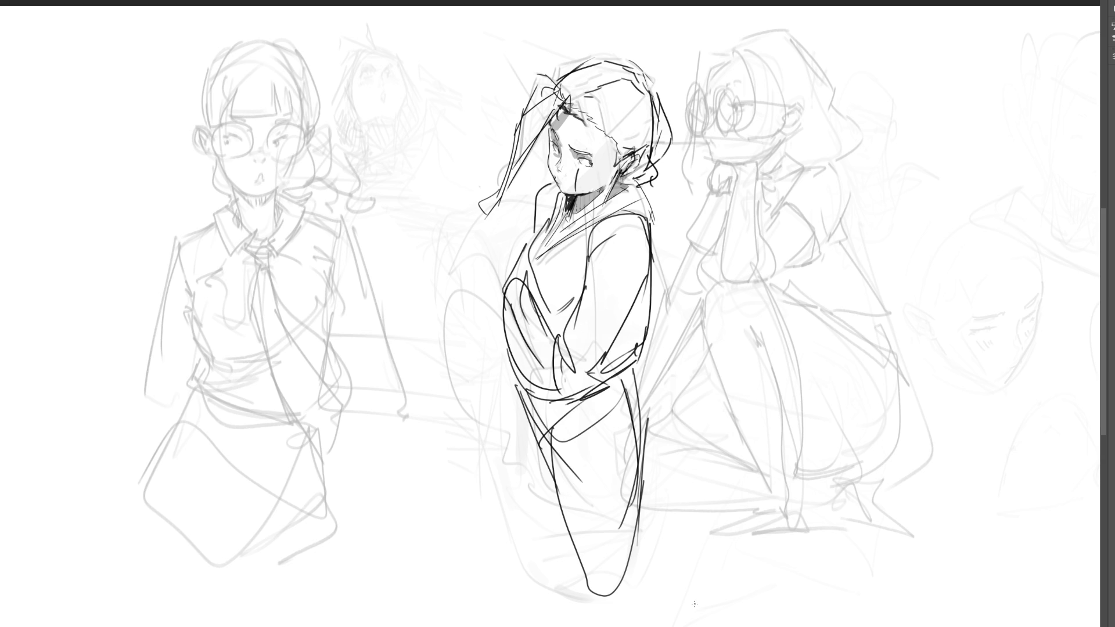
# Ink the kimono figure's right edge, then the schoolgirl's closed eye and a round glasses lens
pyautogui.moveTo(649, 177)
pyautogui.mouseDown()
pyautogui.moveTo(668, 319)
pyautogui.moveTo(654, 542)
pyautogui.mouseUp()
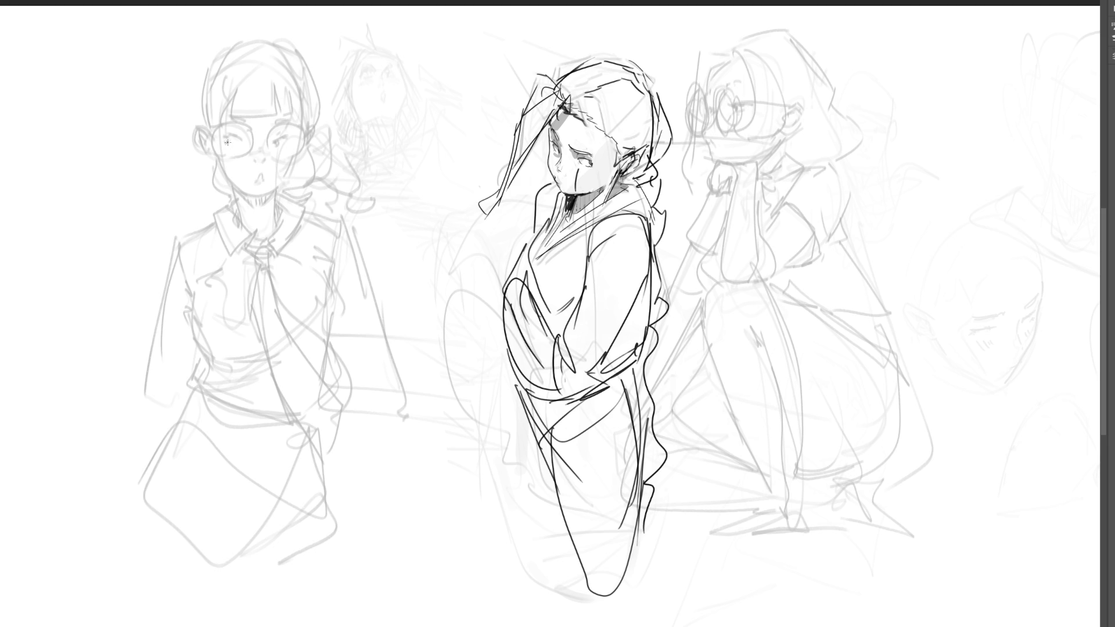
pyautogui.moveTo(228, 145)
pyautogui.mouseDown()
pyautogui.moveTo(220, 138)
pyautogui.moveTo(241, 142)
pyautogui.moveTo(221, 133)
pyautogui.moveTo(246, 123)
pyautogui.moveTo(289, 123)
pyautogui.moveTo(296, 138)
pyautogui.moveTo(287, 132)
pyautogui.mouseUp()
pyautogui.moveTo(232, 123)
pyautogui.mouseDown()
pyautogui.moveTo(267, 144)
pyautogui.moveTo(284, 121)
pyautogui.moveTo(274, 155)
pyautogui.moveTo(283, 121)
pyautogui.moveTo(296, 120)
pyautogui.moveTo(297, 150)
pyautogui.mouseUp()
# Undo stray lens strokes and ink the schoolgirl's fringe of bangs and nearby hair strands
pyautogui.hotkey('ctrl', 'z')
pyautogui.moveTo(216, 133)
pyautogui.mouseDown()
pyautogui.moveTo(260, 202)
pyautogui.moveTo(298, 158)
pyautogui.moveTo(266, 184)
pyautogui.moveTo(262, 166)
pyautogui.mouseUp()
pyautogui.hotkey('ctrl', 'z')
pyautogui.hotkey('ctrl', 'z')
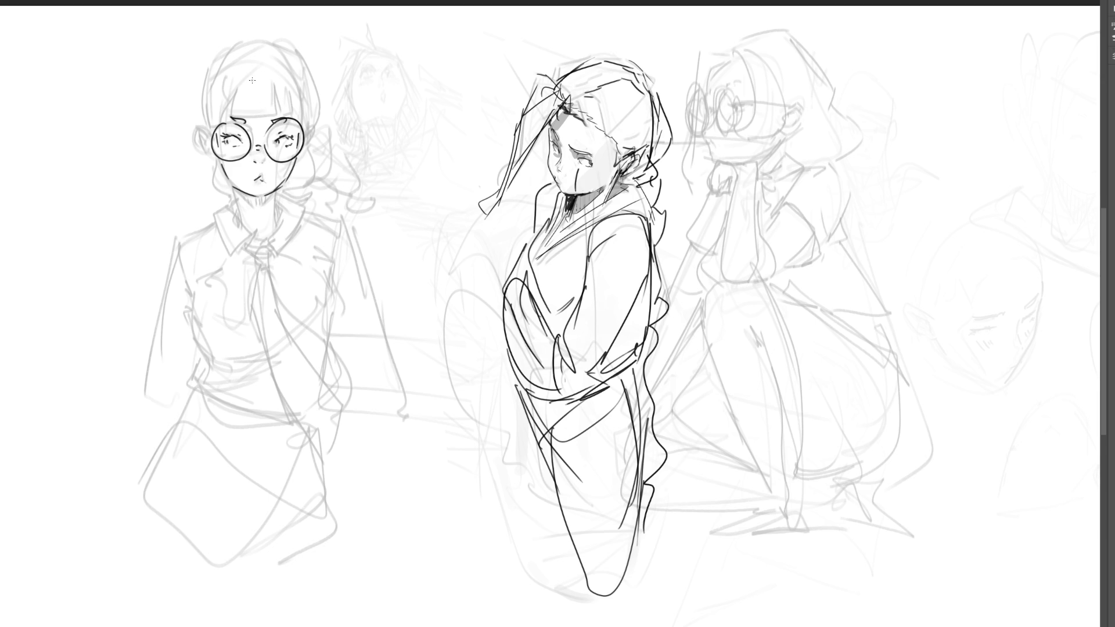
pyautogui.moveTo(236, 86); pyautogui.dragTo(232, 117)
pyautogui.moveTo(231, 118); pyautogui.dragTo(280, 118)
pyautogui.moveTo(282, 119); pyautogui.dragTo(302, 114)
pyautogui.moveTo(250, 61)
pyautogui.mouseDown()
pyautogui.moveTo(262, 56)
pyautogui.moveTo(227, 111)
pyautogui.moveTo(235, 81)
pyautogui.moveTo(217, 122)
pyautogui.mouseUp()
pyautogui.moveTo(215, 85)
pyautogui.mouseDown()
pyautogui.moveTo(207, 128)
pyautogui.moveTo(237, 44)
pyautogui.moveTo(261, 58)
pyautogui.mouseUp()
# Ink the head outline on both sides and the ear on the right
pyautogui.moveTo(256, 43)
pyautogui.mouseDown()
pyautogui.moveTo(280, 45)
pyautogui.moveTo(315, 92)
pyautogui.mouseUp()
pyautogui.moveTo(287, 53); pyautogui.dragTo(301, 74)
pyautogui.moveTo(299, 73); pyautogui.dragTo(318, 126)
pyautogui.moveTo(280, 42); pyautogui.dragTo(320, 99)
pyautogui.moveTo(318, 99); pyautogui.dragTo(314, 135)
pyautogui.moveTo(206, 80)
pyautogui.mouseDown()
pyautogui.moveTo(195, 140)
pyautogui.moveTo(207, 156)
pyautogui.mouseUp()
pyautogui.moveTo(312, 135)
pyautogui.mouseDown()
pyautogui.moveTo(303, 158)
pyautogui.moveTo(313, 158)
pyautogui.mouseUp()
# Ink the left face contour, the jaw, the right neck contour and hatching under the chin
pyautogui.moveTo(207, 156)
pyautogui.mouseDown()
pyautogui.moveTo(210, 183)
pyautogui.moveTo(232, 202)
pyautogui.mouseUp()
pyautogui.moveTo(221, 169)
pyautogui.mouseDown()
pyautogui.moveTo(241, 222)
pyautogui.moveTo(277, 230)
pyautogui.mouseUp()
pyautogui.moveTo(239, 191)
pyautogui.mouseDown()
pyautogui.moveTo(259, 211)
pyautogui.moveTo(279, 206)
pyautogui.moveTo(255, 202)
pyautogui.mouseUp()
pyautogui.moveTo(252, 198); pyautogui.dragTo(266, 211)
pyautogui.moveTo(263, 192); pyautogui.dragTo(274, 203)
# Add contour strokes and hatching to the lower right hair near the ear
pyautogui.moveTo(295, 131); pyautogui.dragTo(285, 201)
pyautogui.moveTo(300, 180); pyautogui.dragTo(293, 193)
pyautogui.moveTo(308, 170); pyautogui.dragTo(295, 186)
pyautogui.moveTo(307, 148); pyautogui.dragTo(297, 194)
pyautogui.moveTo(309, 187)
pyautogui.mouseDown()
pyautogui.moveTo(290, 198)
pyautogui.moveTo(312, 188)
pyautogui.mouseUp()
pyautogui.moveTo(327, 132); pyautogui.dragTo(313, 162)
pyautogui.moveTo(328, 136); pyautogui.dragTo(293, 207)
pyautogui.moveTo(320, 166)
pyautogui.mouseDown()
pyautogui.moveTo(328, 194)
pyautogui.moveTo(319, 203)
pyautogui.mouseUp()
pyautogui.moveTo(332, 184); pyautogui.dragTo(337, 204)
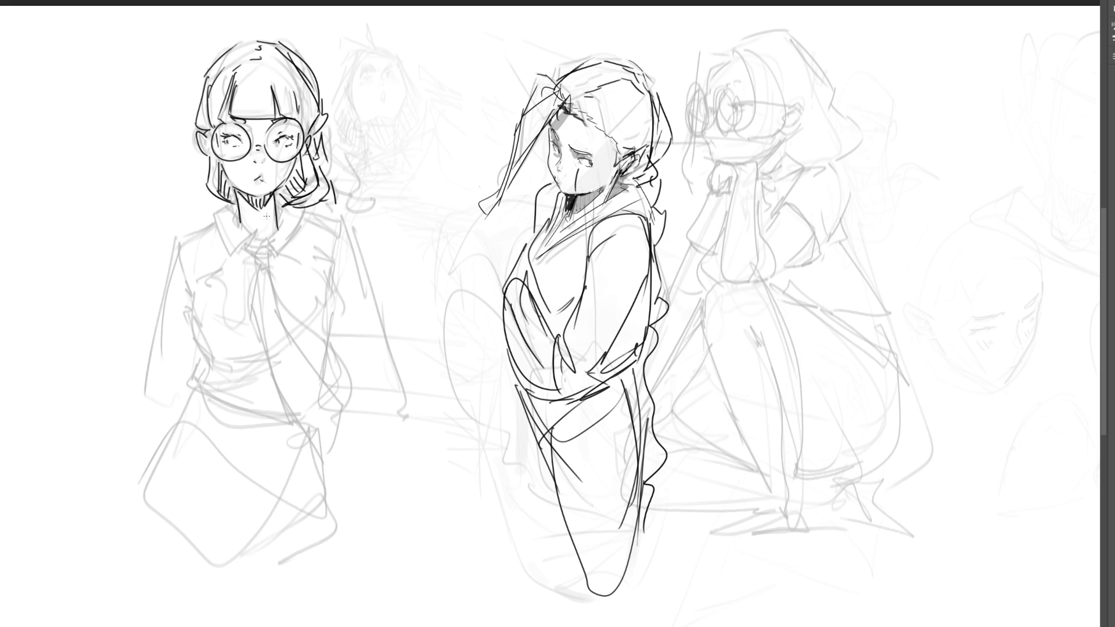
# Ink the pointed shirt collar and hatch the left side of the neck
pyautogui.moveTo(235, 210)
pyautogui.mouseDown()
pyautogui.moveTo(255, 236)
pyautogui.moveTo(224, 212)
pyautogui.moveTo(214, 228)
pyautogui.mouseUp()
pyautogui.moveTo(210, 226)
pyautogui.mouseDown()
pyautogui.moveTo(233, 256)
pyautogui.moveTo(246, 236)
pyautogui.mouseUp()
pyautogui.moveTo(244, 236); pyautogui.dragTo(266, 233)
pyautogui.moveTo(264, 233)
pyautogui.mouseDown()
pyautogui.moveTo(284, 262)
pyautogui.moveTo(288, 203)
pyautogui.moveTo(301, 223)
pyautogui.moveTo(278, 259)
pyautogui.mouseUp()
pyautogui.moveTo(233, 206); pyautogui.dragTo(235, 218)
pyautogui.moveTo(240, 207)
pyautogui.mouseDown()
pyautogui.moveTo(239, 220)
pyautogui.moveTo(284, 218)
pyautogui.moveTo(256, 256)
pyautogui.moveTo(272, 270)
pyautogui.moveTo(274, 255)
pyautogui.moveTo(269, 344)
pyautogui.mouseUp()
# Draw the long necktie from the knot down to its tip
pyautogui.moveTo(270, 263)
pyautogui.mouseDown()
pyautogui.moveTo(277, 329)
pyautogui.moveTo(338, 402)
pyautogui.mouseUp()
pyautogui.moveTo(270, 343); pyautogui.dragTo(311, 411)
pyautogui.moveTo(313, 365); pyautogui.dragTo(386, 446)
pyautogui.moveTo(305, 413); pyautogui.dragTo(384, 467)
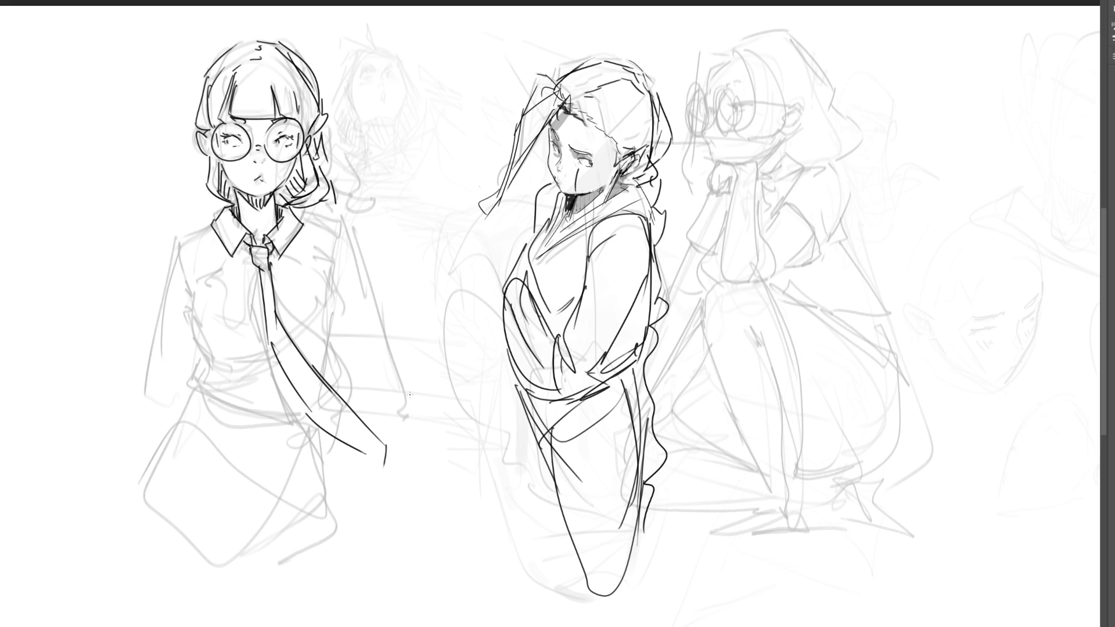
# Ink both shirt shoulder lines running down into the arms
pyautogui.moveTo(305, 223); pyautogui.dragTo(331, 238)
pyautogui.moveTo(212, 220); pyautogui.dragTo(187, 238)
pyautogui.moveTo(303, 222); pyautogui.dragTo(331, 236)
pyautogui.moveTo(188, 237); pyautogui.dragTo(180, 267)
pyautogui.moveTo(334, 238); pyautogui.dragTo(335, 261)
# Draw the chest line and breast pocket, then ink the crouching girl's two glasses lenses
pyautogui.moveTo(195, 284)
pyautogui.mouseDown()
pyautogui.moveTo(228, 268)
pyautogui.moveTo(331, 272)
pyautogui.moveTo(338, 251)
pyautogui.mouseUp()
pyautogui.moveTo(277, 276)
pyautogui.mouseDown()
pyautogui.moveTo(298, 269)
pyautogui.moveTo(319, 282)
pyautogui.moveTo(279, 294)
pyautogui.moveTo(317, 322)
pyautogui.moveTo(306, 305)
pyautogui.mouseUp()
pyautogui.moveTo(203, 283)
pyautogui.mouseDown()
pyautogui.moveTo(228, 274)
pyautogui.moveTo(246, 290)
pyautogui.mouseUp()
pyautogui.moveTo(206, 284)
pyautogui.mouseDown()
pyautogui.moveTo(206, 310)
pyautogui.moveTo(227, 324)
pyautogui.mouseUp()
pyautogui.moveTo(250, 294); pyautogui.dragTo(241, 316)
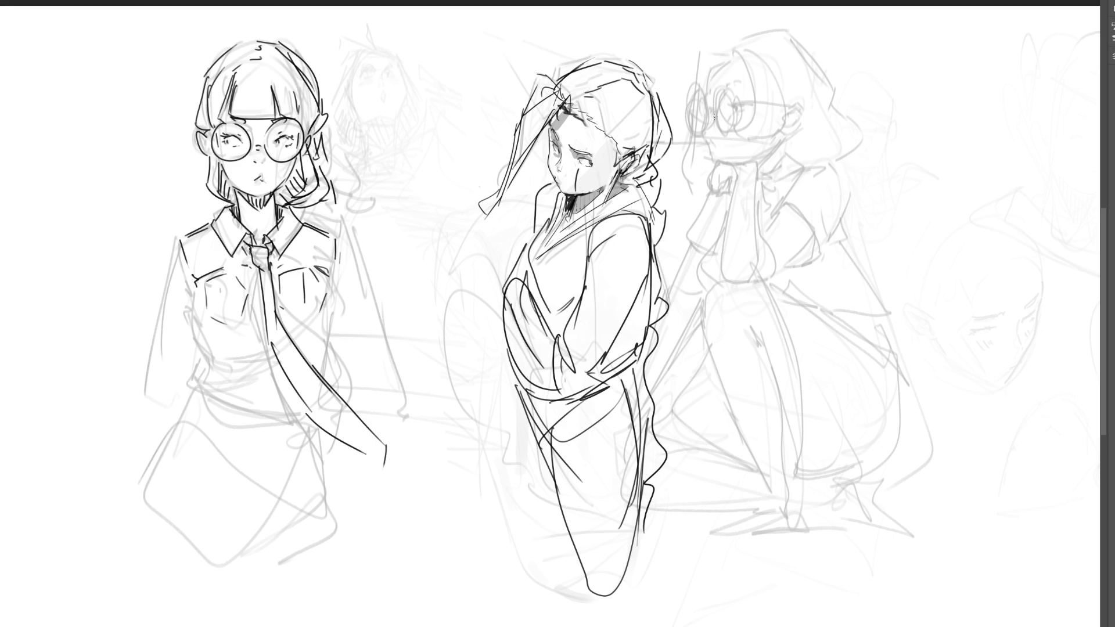
pyautogui.moveTo(704, 92)
pyautogui.mouseDown()
pyautogui.moveTo(711, 118)
pyautogui.moveTo(729, 129)
pyautogui.mouseUp()
pyautogui.moveTo(698, 88)
pyautogui.mouseDown()
pyautogui.moveTo(707, 109)
pyautogui.moveTo(788, 98)
pyautogui.moveTo(795, 131)
pyautogui.mouseUp()
# Ink the crouching girl's eye inside the lens and her lips and chin profile, undoing failed strokes
pyautogui.hotkey('ctrl', 'z')
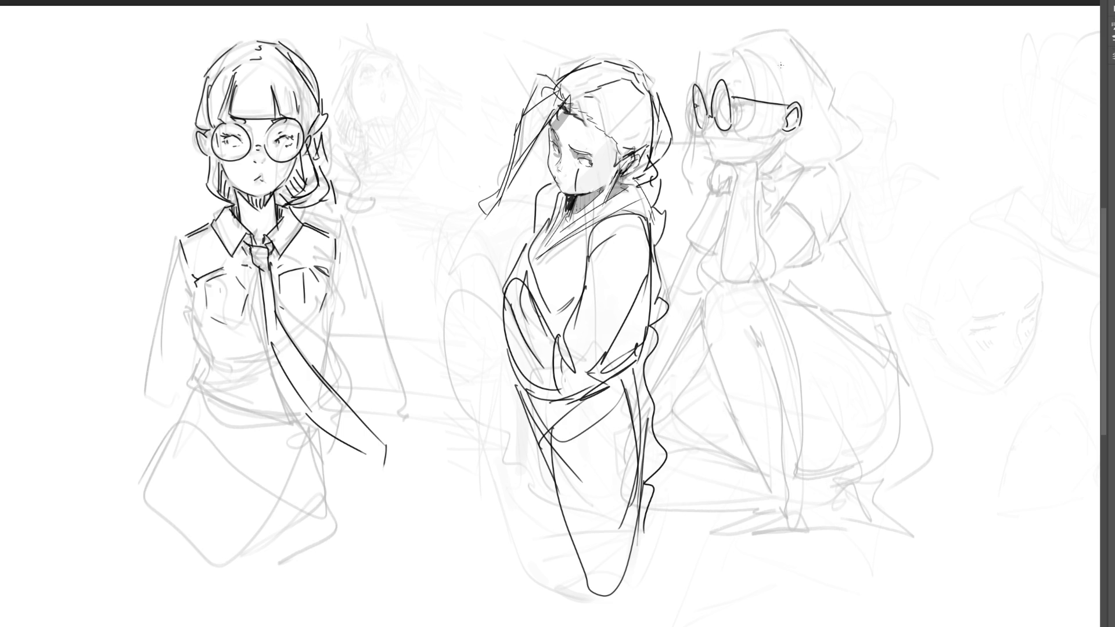
pyautogui.moveTo(741, 107)
pyautogui.mouseDown()
pyautogui.moveTo(741, 82)
pyautogui.moveTo(700, 125)
pyautogui.moveTo(700, 135)
pyautogui.moveTo(719, 130)
pyautogui.moveTo(702, 126)
pyautogui.moveTo(703, 145)
pyautogui.moveTo(721, 153)
pyautogui.moveTo(710, 167)
pyautogui.mouseUp()
pyautogui.hotkey('ctrl', 'z')
pyautogui.hotkey('ctrl', 'z')
pyautogui.hotkey('ctrl', 'z')
pyautogui.hotkey('ctrl', 'z')
pyautogui.moveTo(714, 167)
pyautogui.mouseDown()
pyautogui.moveTo(758, 156)
pyautogui.moveTo(766, 185)
pyautogui.moveTo(754, 175)
pyautogui.mouseUp()
pyautogui.hotkey('ctrl', 'z')
pyautogui.hotkey('ctrl', 'z')
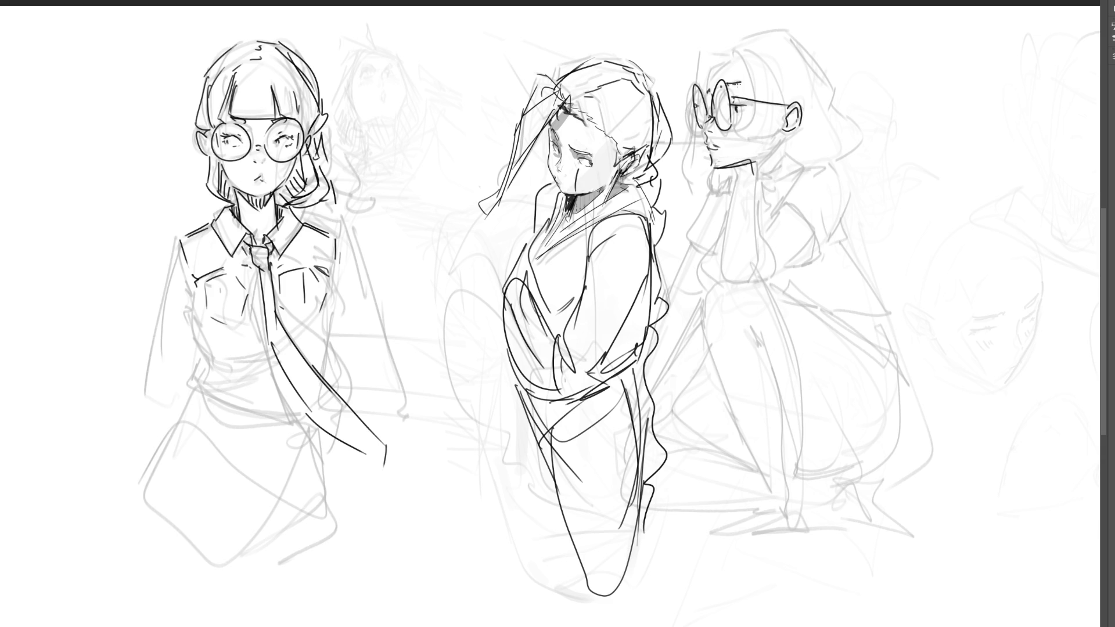
pyautogui.moveTo(706, 88)
pyautogui.mouseDown()
pyautogui.moveTo(739, 54)
pyautogui.moveTo(711, 71)
pyautogui.moveTo(722, 61)
pyautogui.mouseUp()
pyautogui.hotkey('ctrl', 'z')
pyautogui.hotkey('ctrl', 'z')
pyautogui.hotkey('ctrl', 'z')
pyautogui.moveTo(703, 111); pyautogui.dragTo(712, 105)
pyautogui.hotkey('ctrl', 'z')
pyautogui.moveTo(705, 145); pyautogui.dragTo(692, 183)
# Ink the crouching girl's bangs, curly back hair, ear and collar, and start the schoolgirl's torso edge
pyautogui.moveTo(728, 58)
pyautogui.mouseDown()
pyautogui.moveTo(704, 75)
pyautogui.moveTo(725, 61)
pyautogui.moveTo(745, 83)
pyautogui.mouseUp()
pyautogui.moveTo(725, 29)
pyautogui.mouseDown()
pyautogui.moveTo(734, 57)
pyautogui.moveTo(791, 81)
pyautogui.moveTo(748, 90)
pyautogui.mouseUp()
pyautogui.moveTo(777, 88)
pyautogui.mouseDown()
pyautogui.moveTo(787, 107)
pyautogui.moveTo(774, 132)
pyautogui.mouseUp()
pyautogui.moveTo(788, 94); pyautogui.dragTo(798, 105)
pyautogui.moveTo(750, 32)
pyautogui.mouseDown()
pyautogui.moveTo(784, 30)
pyautogui.moveTo(833, 85)
pyautogui.mouseUp()
pyautogui.moveTo(832, 103)
pyautogui.mouseDown()
pyautogui.moveTo(841, 98)
pyautogui.moveTo(848, 125)
pyautogui.mouseUp()
pyautogui.moveTo(794, 150); pyautogui.dragTo(809, 153)
pyautogui.moveTo(816, 153)
pyautogui.mouseDown()
pyautogui.moveTo(841, 145)
pyautogui.moveTo(784, 168)
pyautogui.moveTo(790, 149)
pyautogui.mouseUp()
pyautogui.moveTo(784, 152); pyautogui.dragTo(797, 174)
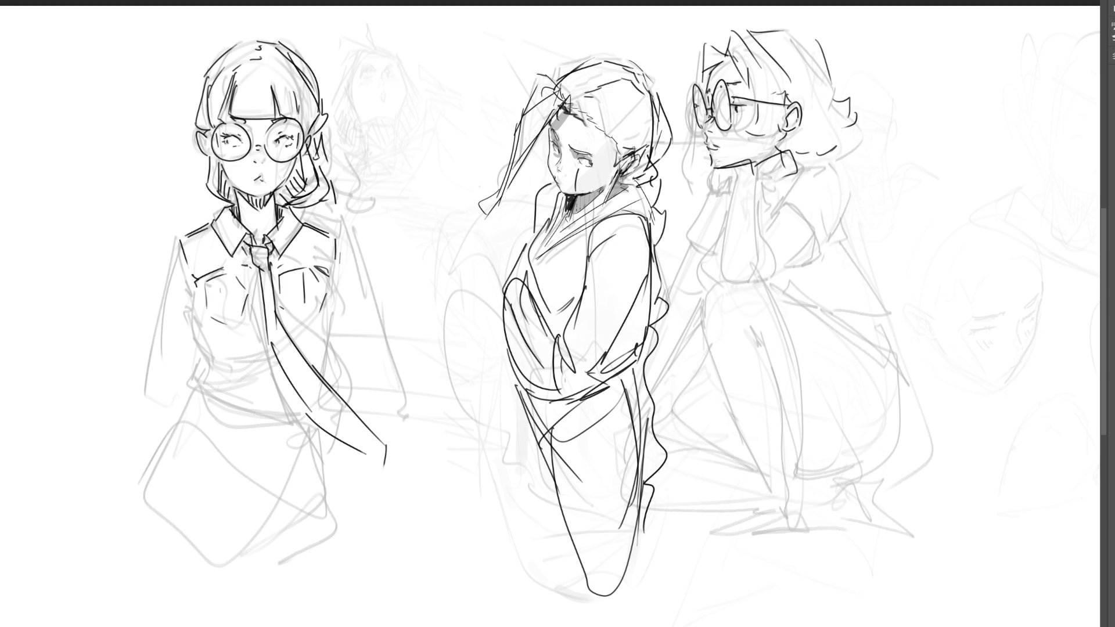
pyautogui.moveTo(192, 301); pyautogui.dragTo(216, 373)
# Redo the torso's left side, ink the waistline and draw both short sleeves
pyautogui.hotkey('ctrl', 'z')
pyautogui.moveTo(193, 299)
pyautogui.mouseDown()
pyautogui.moveTo(218, 361)
pyautogui.moveTo(238, 367)
pyautogui.moveTo(194, 388)
pyautogui.mouseUp()
pyautogui.moveTo(191, 384)
pyautogui.mouseDown()
pyautogui.moveTo(268, 391)
pyautogui.moveTo(258, 360)
pyautogui.moveTo(275, 385)
pyautogui.moveTo(275, 347)
pyautogui.moveTo(316, 335)
pyautogui.moveTo(341, 373)
pyautogui.moveTo(321, 381)
pyautogui.mouseUp()
pyautogui.moveTo(337, 230); pyautogui.dragTo(384, 291)
pyautogui.moveTo(383, 293); pyautogui.dragTo(347, 333)
pyautogui.moveTo(334, 280); pyautogui.dragTo(335, 333)
pyautogui.moveTo(388, 291); pyautogui.dragTo(334, 335)
pyautogui.moveTo(179, 239)
pyautogui.mouseDown()
pyautogui.moveTo(159, 299)
pyautogui.moveTo(180, 323)
pyautogui.mouseUp()
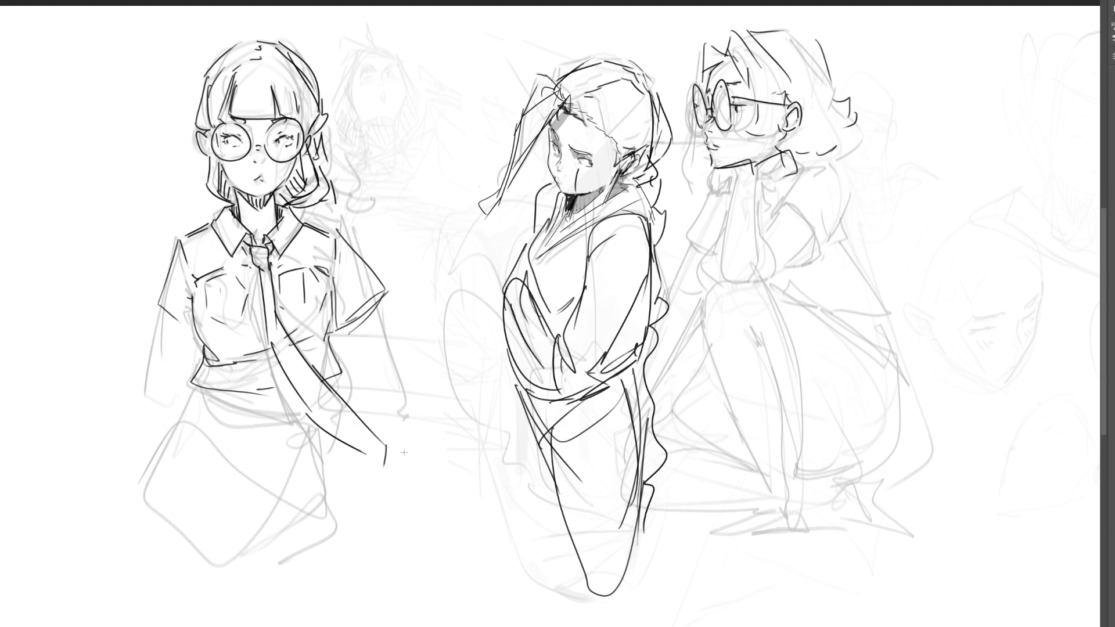
# Ink the curved waistband, the skirt's left and right edges, its front line and the hem
pyautogui.moveTo(202, 391); pyautogui.dragTo(296, 427)
pyautogui.moveTo(200, 386)
pyautogui.mouseDown()
pyautogui.moveTo(178, 427)
pyautogui.moveTo(200, 588)
pyautogui.mouseUp()
pyautogui.moveTo(307, 414)
pyautogui.mouseDown()
pyautogui.moveTo(343, 588)
pyautogui.moveTo(302, 436)
pyautogui.moveTo(318, 529)
pyautogui.mouseUp()
pyautogui.moveTo(314, 489); pyautogui.dragTo(324, 608)
pyautogui.moveTo(337, 607); pyautogui.dragTo(283, 608)
pyautogui.moveTo(196, 591); pyautogui.dragTo(284, 607)
pyautogui.moveTo(344, 567); pyautogui.dragTo(323, 594)
# Sketch light guide lines and diagonal folds across the skirt
pyautogui.moveTo(192, 428); pyautogui.dragTo(177, 450)
pyautogui.moveTo(274, 507); pyautogui.dragTo(310, 495)
pyautogui.moveTo(304, 434)
pyautogui.mouseDown()
pyautogui.moveTo(294, 466)
pyautogui.moveTo(292, 441)
pyautogui.moveTo(310, 563)
pyautogui.moveTo(316, 439)
pyautogui.mouseUp()
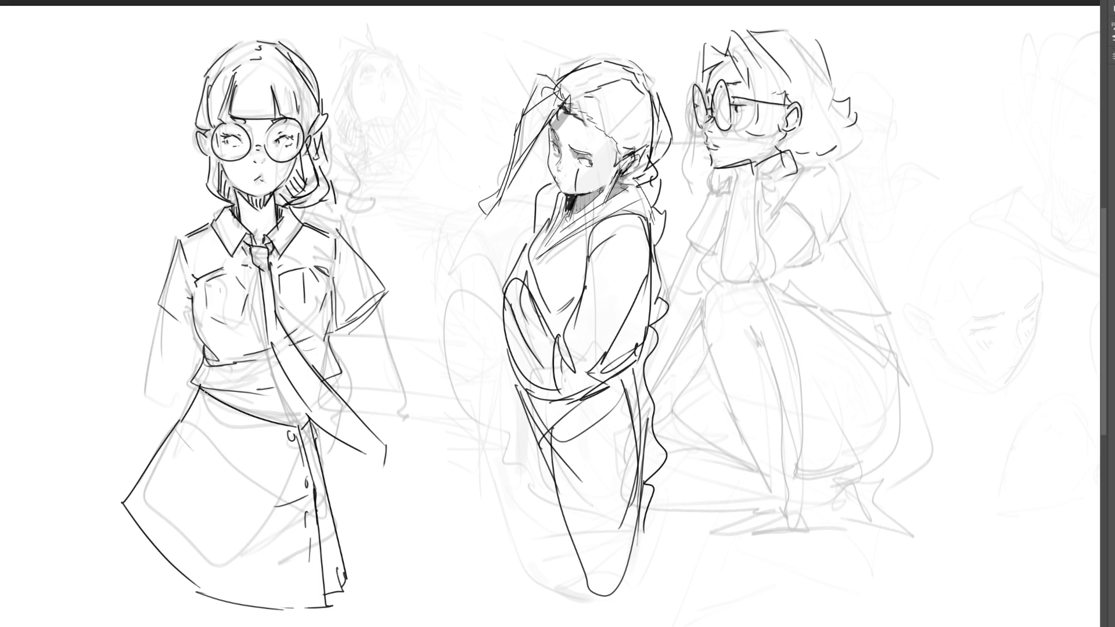
pyautogui.moveTo(216, 397); pyautogui.dragTo(136, 507)
pyautogui.moveTo(227, 417)
pyautogui.mouseDown()
pyautogui.moveTo(164, 578)
pyautogui.moveTo(222, 510)
pyautogui.mouseUp()
# Sketch vertical pleats down the skirt and long diagonals toward the bottom hem
pyautogui.moveTo(226, 507); pyautogui.dragTo(212, 577)
pyautogui.moveTo(268, 430); pyautogui.dragTo(260, 492)
pyautogui.moveTo(262, 534); pyautogui.dragTo(257, 612)
pyautogui.moveTo(276, 437); pyautogui.dragTo(283, 473)
pyautogui.moveTo(288, 525); pyautogui.dragTo(296, 605)
pyautogui.moveTo(314, 434)
pyautogui.mouseDown()
pyautogui.moveTo(306, 479)
pyautogui.moveTo(326, 582)
pyautogui.mouseUp()
pyautogui.moveTo(139, 482)
pyautogui.mouseDown()
pyautogui.moveTo(160, 520)
pyautogui.moveTo(237, 596)
pyautogui.moveTo(320, 599)
pyautogui.mouseUp()
pyautogui.moveTo(144, 459)
pyautogui.mouseDown()
pyautogui.moveTo(254, 553)
pyautogui.moveTo(320, 553)
pyautogui.mouseUp()
# Draw plaid lines across the skirt and strokes along its right fold
pyautogui.moveTo(173, 413)
pyautogui.mouseDown()
pyautogui.moveTo(226, 467)
pyautogui.moveTo(295, 495)
pyautogui.mouseUp()
pyautogui.moveTo(172, 410)
pyautogui.mouseDown()
pyautogui.moveTo(306, 460)
pyautogui.moveTo(279, 441)
pyautogui.mouseUp()
pyautogui.moveTo(321, 526); pyautogui.dragTo(340, 579)
pyautogui.moveTo(308, 453); pyautogui.dragTo(365, 586)
pyautogui.hotkey('ctrl', 'z')
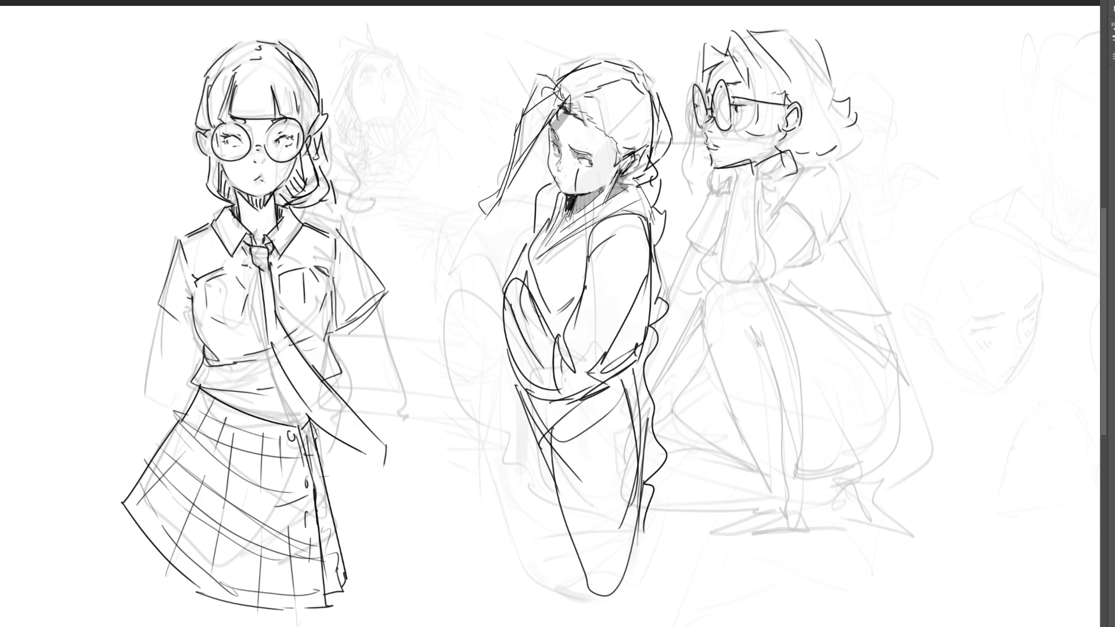
# Ink the skirt's side edges and sweeping hem curve, then erase the crouching girl's inked head
pyautogui.moveTo(318, 424)
pyautogui.mouseDown()
pyautogui.moveTo(339, 491)
pyautogui.moveTo(344, 587)
pyautogui.mouseUp()
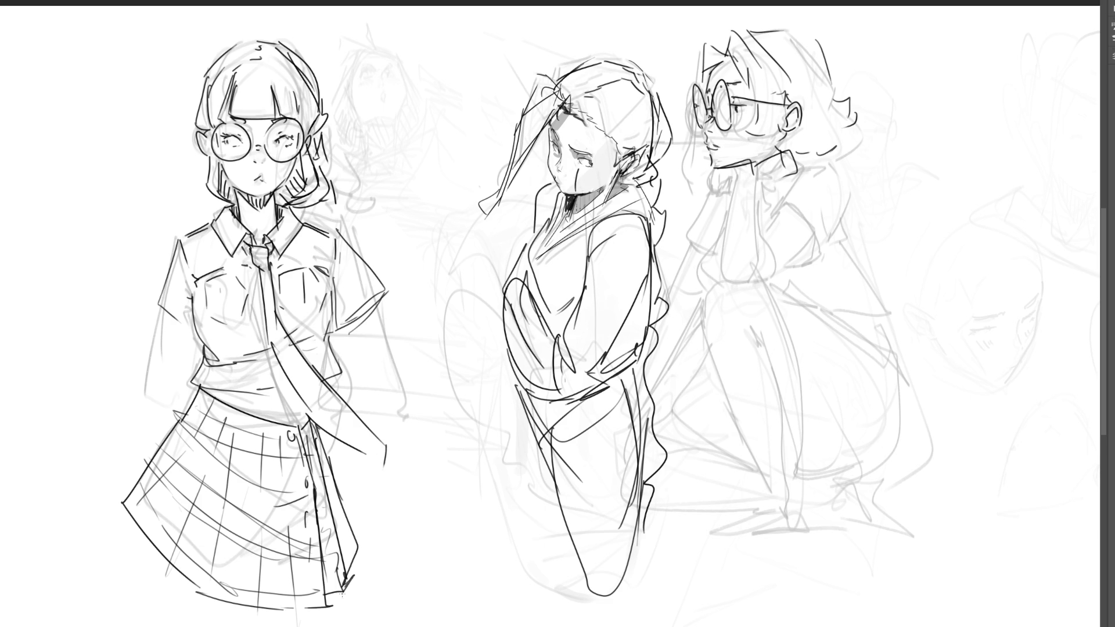
pyautogui.moveTo(111, 500)
pyautogui.mouseDown()
pyautogui.moveTo(218, 603)
pyautogui.moveTo(339, 607)
pyautogui.mouseUp()
pyautogui.moveTo(119, 512); pyautogui.dragTo(269, 624)
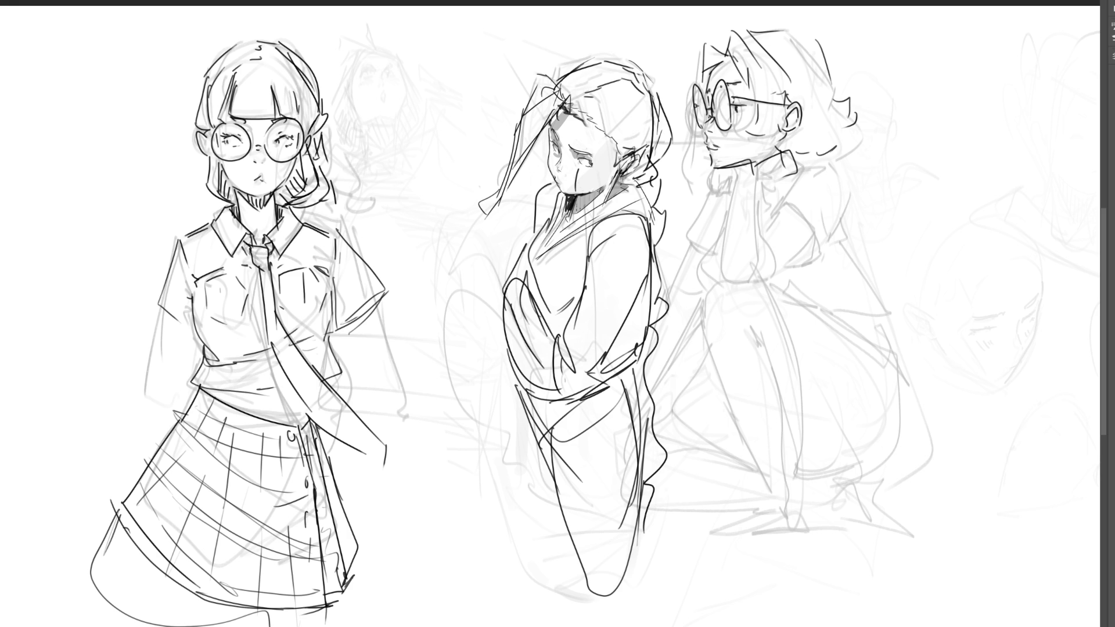
pyautogui.moveTo(732, 87)
pyautogui.mouseDown()
pyautogui.moveTo(755, 127)
pyautogui.moveTo(881, 103)
pyautogui.mouseUp()
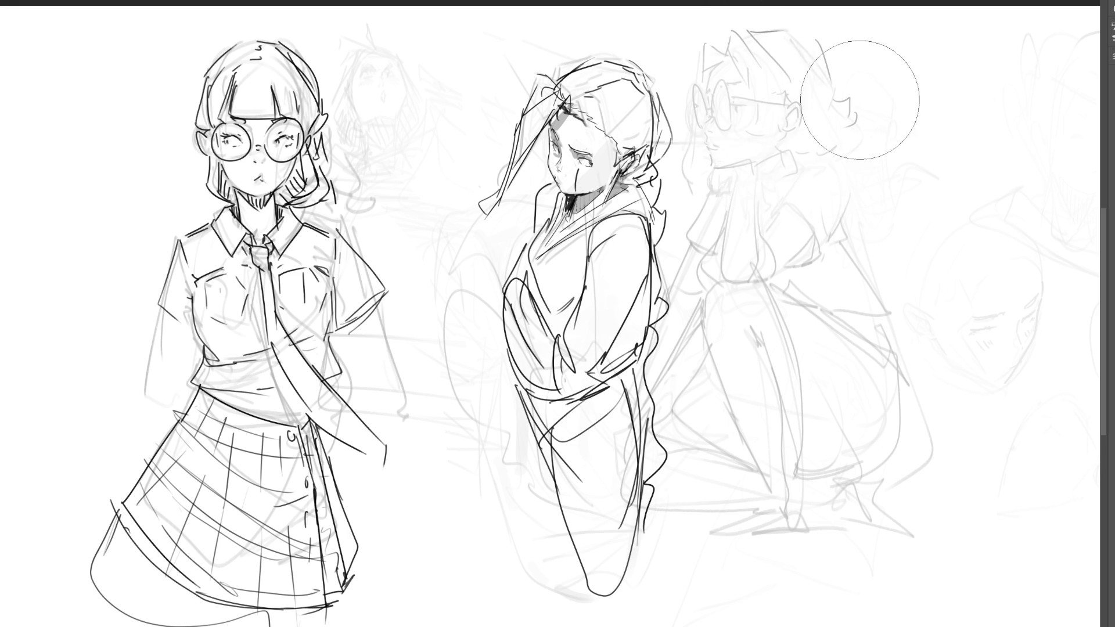
# With the pen, ink the crouching girl's new face outline, curly hair, bangs, ear and jaw line
pyautogui.press('b')
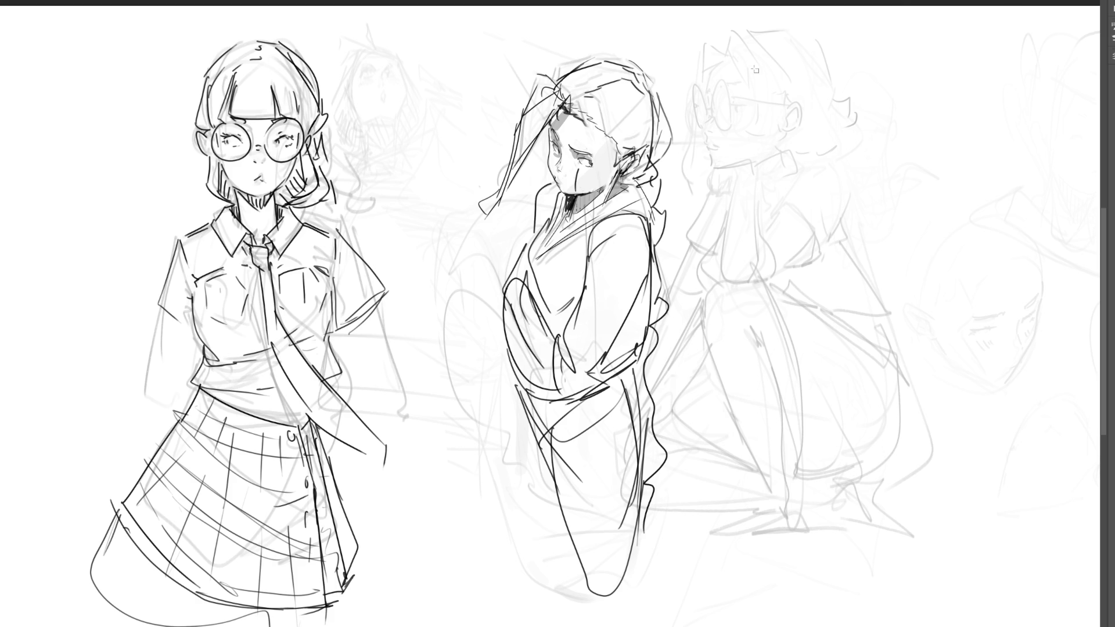
pyautogui.moveTo(716, 88)
pyautogui.mouseDown()
pyautogui.moveTo(707, 131)
pyautogui.moveTo(726, 161)
pyautogui.moveTo(716, 105)
pyautogui.moveTo(750, 104)
pyautogui.mouseUp()
pyautogui.moveTo(721, 62); pyautogui.dragTo(714, 116)
pyautogui.moveTo(726, 55); pyautogui.dragTo(710, 136)
pyautogui.moveTo(684, 100); pyautogui.dragTo(683, 145)
pyautogui.moveTo(698, 61); pyautogui.dragTo(720, 44)
pyautogui.moveTo(700, 148); pyautogui.dragTo(714, 162)
pyautogui.moveTo(728, 54)
pyautogui.mouseDown()
pyautogui.moveTo(778, 99)
pyautogui.moveTo(742, 33)
pyautogui.mouseUp()
pyautogui.moveTo(777, 34)
pyautogui.mouseDown()
pyautogui.moveTo(790, 119)
pyautogui.moveTo(797, 108)
pyautogui.mouseUp()
pyautogui.moveTo(726, 163)
pyautogui.mouseDown()
pyautogui.moveTo(762, 152)
pyautogui.moveTo(718, 190)
pyautogui.moveTo(757, 154)
pyautogui.mouseUp()
# Ink her collar, wrist band, raised arm and sleeve, neck edge, earring and hair outline
pyautogui.moveTo(758, 153)
pyautogui.mouseDown()
pyautogui.moveTo(756, 197)
pyautogui.moveTo(747, 176)
pyautogui.mouseUp()
pyautogui.moveTo(749, 174); pyautogui.dragTo(758, 184)
pyautogui.moveTo(729, 192)
pyautogui.mouseDown()
pyautogui.moveTo(749, 191)
pyautogui.moveTo(724, 277)
pyautogui.moveTo(764, 264)
pyautogui.moveTo(770, 278)
pyautogui.mouseUp()
pyautogui.moveTo(765, 240)
pyautogui.mouseDown()
pyautogui.moveTo(779, 236)
pyautogui.moveTo(791, 271)
pyautogui.mouseUp()
pyautogui.moveTo(769, 213); pyautogui.dragTo(817, 250)
pyautogui.moveTo(769, 213)
pyautogui.mouseDown()
pyautogui.moveTo(813, 173)
pyautogui.moveTo(832, 245)
pyautogui.mouseUp()
pyautogui.moveTo(754, 170)
pyautogui.mouseDown()
pyautogui.moveTo(784, 155)
pyautogui.moveTo(789, 166)
pyautogui.moveTo(787, 144)
pyautogui.moveTo(804, 150)
pyautogui.mouseUp()
pyautogui.moveTo(813, 31)
pyautogui.mouseDown()
pyautogui.moveTo(836, 100)
pyautogui.moveTo(825, 149)
pyautogui.mouseUp()
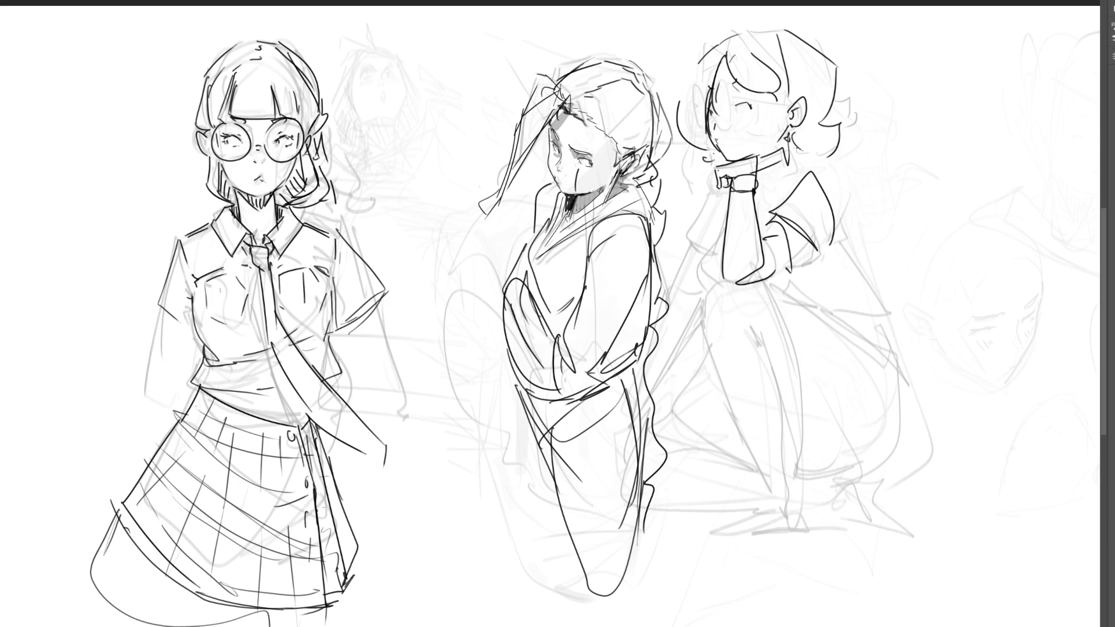
# Ink the hip, both bent legs, foot strokes and the curves behind and under the crouching body
pyautogui.moveTo(711, 305)
pyautogui.mouseDown()
pyautogui.moveTo(726, 283)
pyautogui.moveTo(761, 287)
pyautogui.moveTo(784, 347)
pyautogui.moveTo(783, 510)
pyautogui.mouseUp()
pyautogui.moveTo(765, 337)
pyautogui.mouseDown()
pyautogui.moveTo(797, 520)
pyautogui.moveTo(726, 540)
pyautogui.mouseUp()
pyautogui.moveTo(807, 526); pyautogui.dragTo(800, 485)
pyautogui.moveTo(768, 306)
pyautogui.mouseDown()
pyautogui.moveTo(831, 401)
pyautogui.moveTo(800, 477)
pyautogui.moveTo(860, 371)
pyautogui.moveTo(807, 485)
pyautogui.mouseUp()
pyautogui.moveTo(805, 487)
pyautogui.mouseDown()
pyautogui.moveTo(904, 467)
pyautogui.moveTo(886, 392)
pyautogui.mouseUp()
pyautogui.moveTo(768, 294)
pyautogui.mouseDown()
pyautogui.moveTo(888, 392)
pyautogui.moveTo(856, 342)
pyautogui.mouseUp()
pyautogui.moveTo(836, 259)
pyautogui.mouseDown()
pyautogui.moveTo(857, 337)
pyautogui.moveTo(816, 357)
pyautogui.mouseUp()
pyautogui.moveTo(816, 349); pyautogui.dragTo(790, 334)
# Add the back, chest diagonal and left-side lines, plus a ground line under her feet
pyautogui.moveTo(723, 184)
pyautogui.mouseDown()
pyautogui.moveTo(668, 288)
pyautogui.moveTo(720, 202)
pyautogui.mouseUp()
pyautogui.moveTo(704, 244)
pyautogui.mouseDown()
pyautogui.moveTo(799, 172)
pyautogui.moveTo(763, 232)
pyautogui.mouseUp()
pyautogui.moveTo(712, 259)
pyautogui.mouseDown()
pyautogui.moveTo(689, 364)
pyautogui.moveTo(758, 480)
pyautogui.mouseUp()
pyautogui.moveTo(702, 329)
pyautogui.mouseDown()
pyautogui.moveTo(673, 381)
pyautogui.moveTo(745, 486)
pyautogui.mouseUp()
pyautogui.moveTo(653, 520)
pyautogui.mouseDown()
pyautogui.moveTo(777, 510)
pyautogui.moveTo(893, 521)
pyautogui.mouseUp()
pyautogui.moveTo(825, 526); pyautogui.dragTo(907, 523)
pyautogui.moveTo(697, 266); pyautogui.dragTo(660, 375)
pyautogui.moveTo(835, 240); pyautogui.dragTo(866, 395)
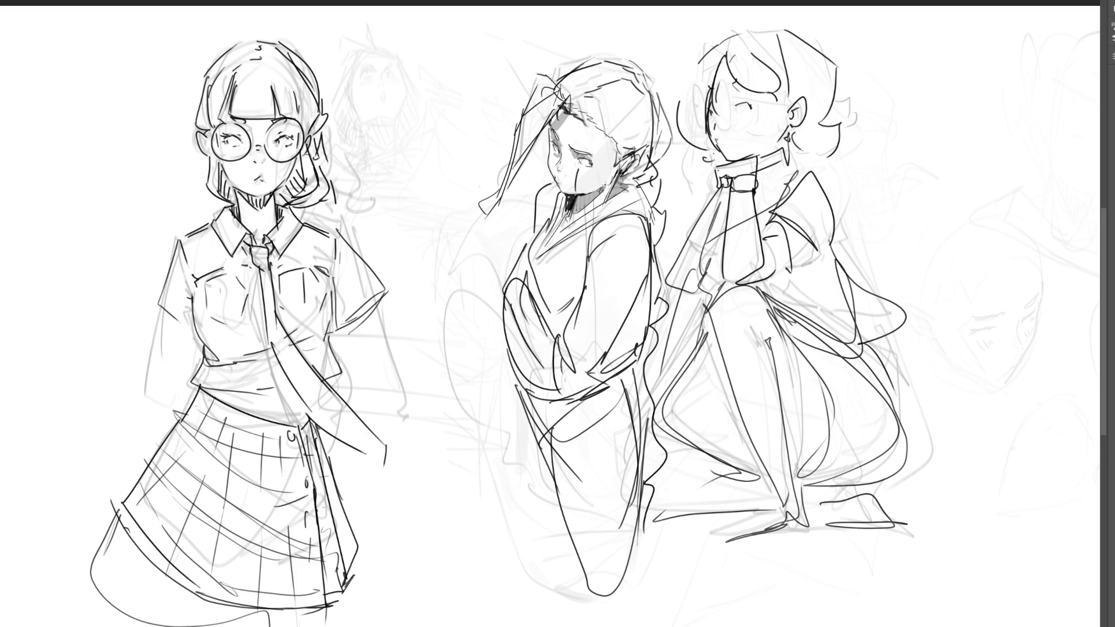
# Darken the kimono woman's chin shading and add strokes at her ear, collar and chest
pyautogui.moveTo(599, 190)
pyautogui.mouseDown()
pyautogui.moveTo(572, 206)
pyautogui.moveTo(589, 204)
pyautogui.mouseUp()
pyautogui.moveTo(627, 163); pyautogui.dragTo(623, 194)
pyautogui.moveTo(556, 237)
pyautogui.mouseDown()
pyautogui.moveTo(532, 295)
pyautogui.moveTo(533, 239)
pyautogui.mouseUp()
pyautogui.moveTo(534, 236); pyautogui.dragTo(517, 286)
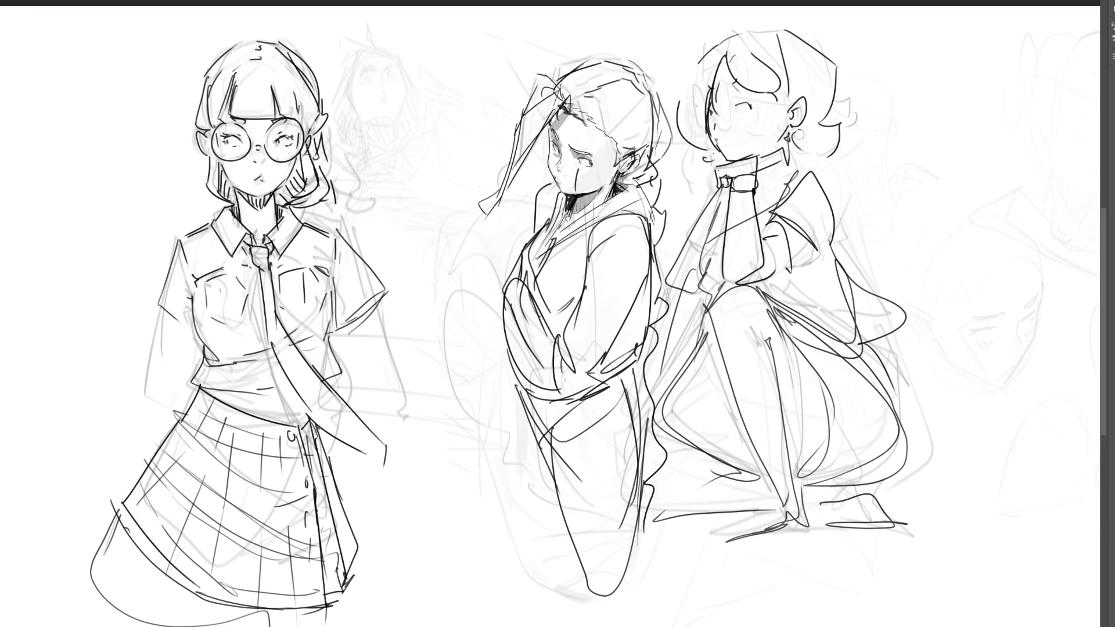
pyautogui.hotkey('ctrl', '-')
pyautogui.hotkey('ctrl', '-')
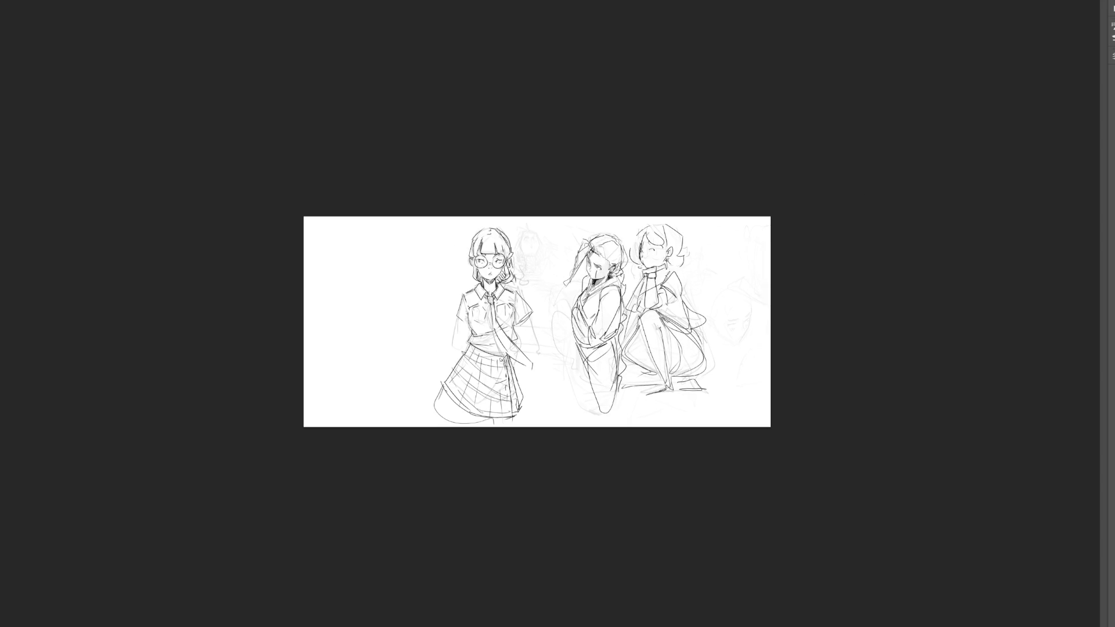
# Letter a thick B, R and B stacked vertically to the left of the glasses schoolgirl
pyautogui.hotkey('ctrl', '+')
pyautogui.hotkey('ctrl', '+')
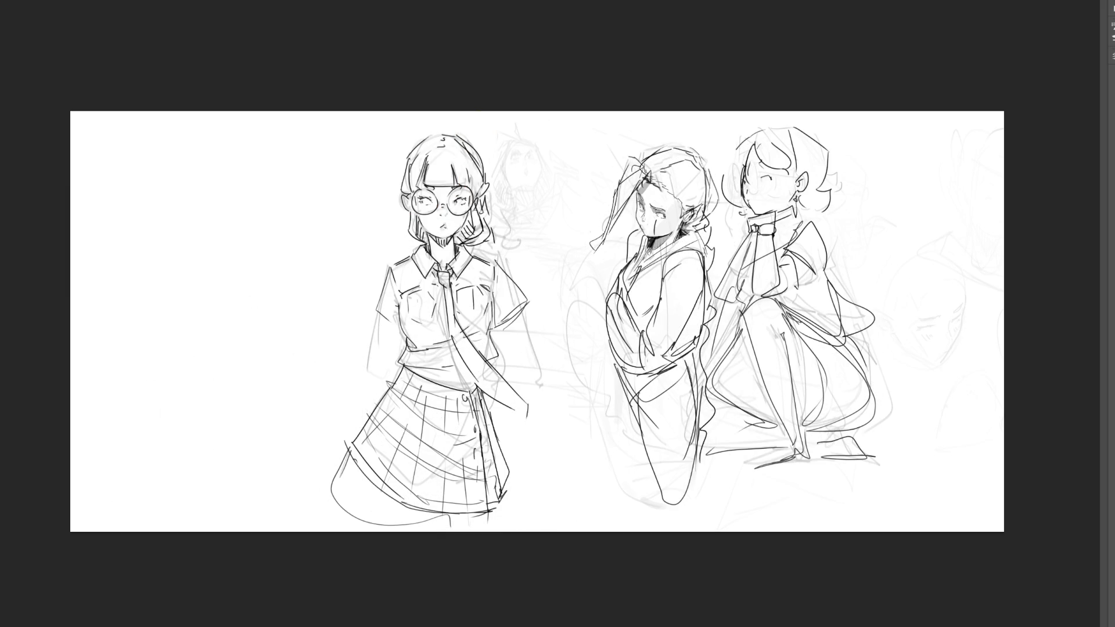
pyautogui.moveTo(294, 170)
pyautogui.mouseDown()
pyautogui.moveTo(280, 178)
pyautogui.moveTo(305, 238)
pyautogui.mouseUp()
pyautogui.moveTo(284, 264)
pyautogui.mouseDown()
pyautogui.moveTo(287, 302)
pyautogui.moveTo(317, 283)
pyautogui.mouseUp()
pyautogui.moveTo(273, 328); pyautogui.dragTo(274, 386)
pyautogui.moveTo(279, 328)
pyautogui.mouseDown()
pyautogui.moveTo(287, 355)
pyautogui.moveTo(273, 386)
pyautogui.mouseUp()
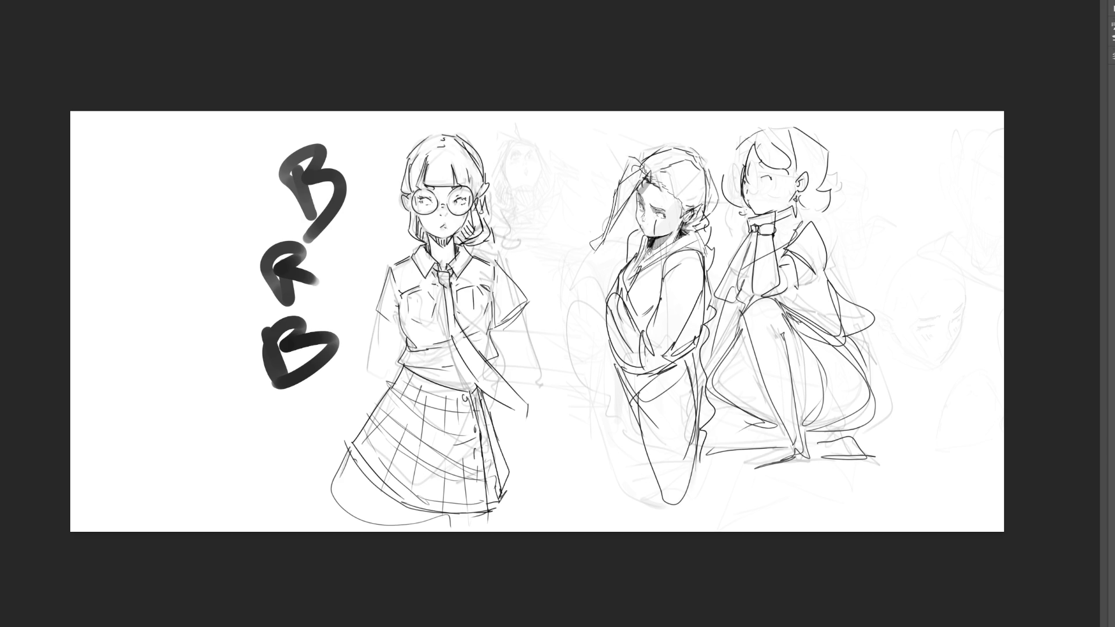
# Undo the BRB lettering, flip the canvas horizontally, zoom in, and lighten the middle figure's chest lines
pyautogui.hotkey('ctrl', 'z')
pyautogui.hotkey('ctrl', 'z')
pyautogui.hotkey('ctrl', 'z')
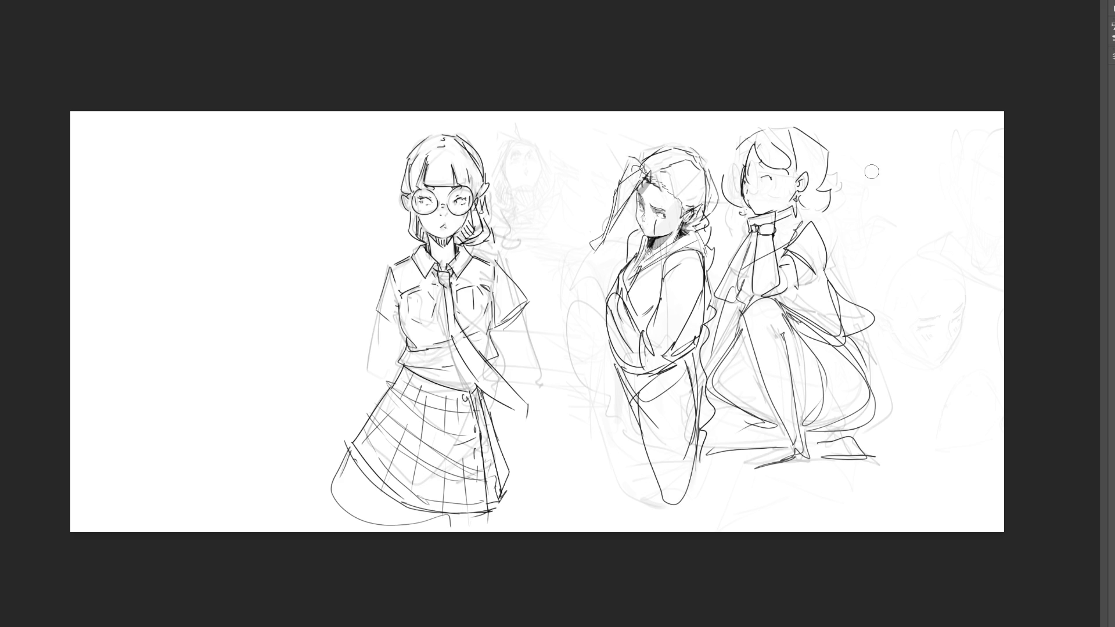
pyautogui.press('h')
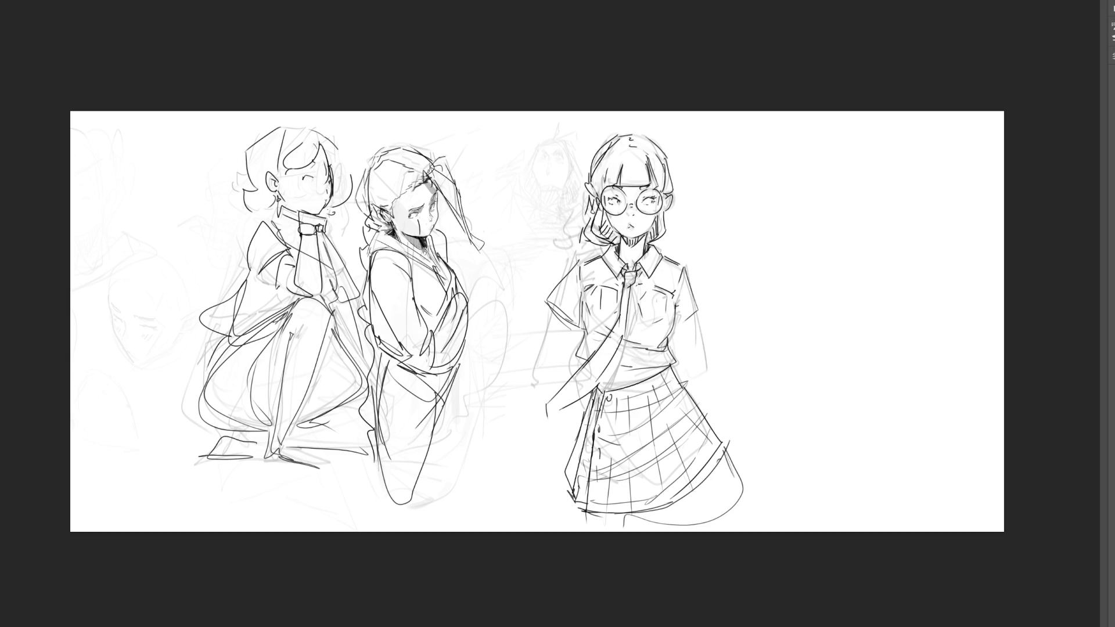
pyautogui.hotkey('ctrl', '+')
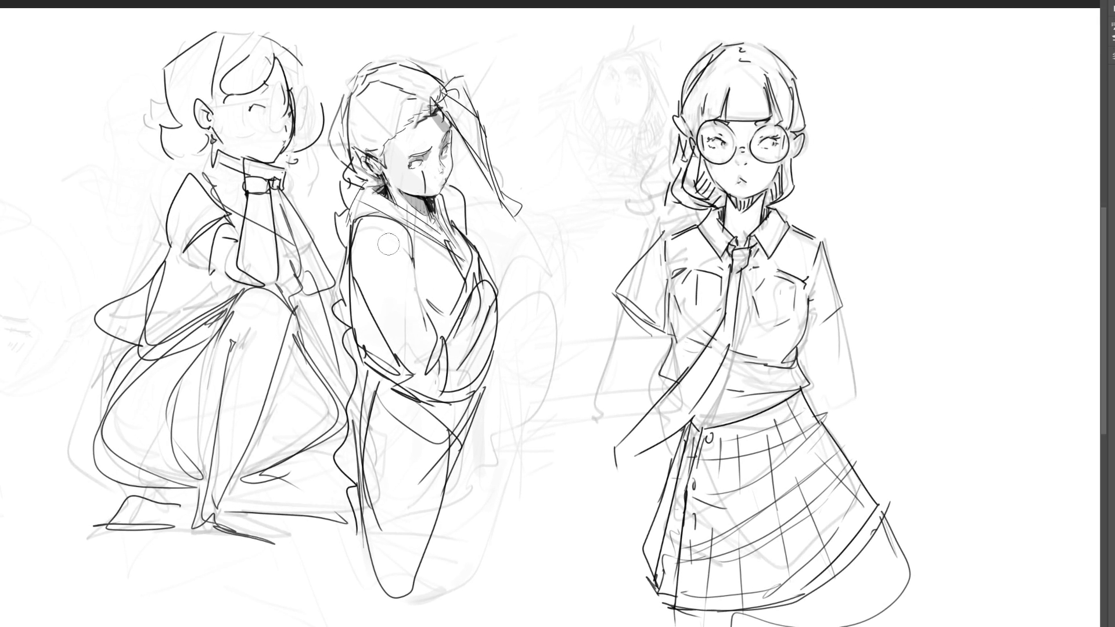
pyautogui.moveTo(485, 281)
pyautogui.mouseDown()
pyautogui.moveTo(451, 343)
pyautogui.moveTo(470, 334)
pyautogui.moveTo(459, 366)
pyautogui.moveTo(496, 310)
pyautogui.mouseUp()
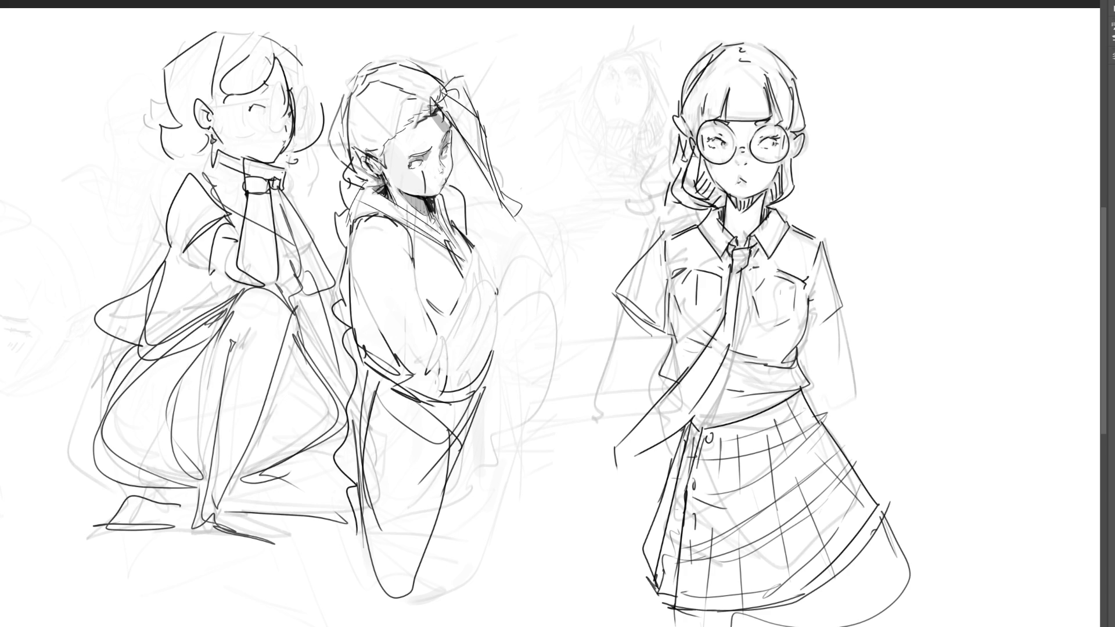
# Ink the middle figure's collar, neckline, shoulder and upper arm, undoing one arm stroke
pyautogui.moveTo(376, 206)
pyautogui.mouseDown()
pyautogui.moveTo(368, 217)
pyautogui.moveTo(393, 216)
pyautogui.moveTo(421, 233)
pyautogui.moveTo(424, 283)
pyautogui.moveTo(348, 226)
pyautogui.mouseUp()
pyautogui.moveTo(424, 238)
pyautogui.mouseDown()
pyautogui.moveTo(413, 280)
pyautogui.moveTo(406, 266)
pyautogui.mouseUp()
pyautogui.moveTo(372, 217)
pyautogui.mouseDown()
pyautogui.moveTo(355, 238)
pyautogui.moveTo(384, 220)
pyautogui.moveTo(391, 239)
pyautogui.moveTo(352, 251)
pyautogui.moveTo(396, 314)
pyautogui.mouseUp()
pyautogui.moveTo(400, 243)
pyautogui.mouseDown()
pyautogui.moveTo(418, 302)
pyautogui.moveTo(371, 299)
pyautogui.moveTo(411, 355)
pyautogui.mouseUp()
pyautogui.hotkey('ctrl', 'z')
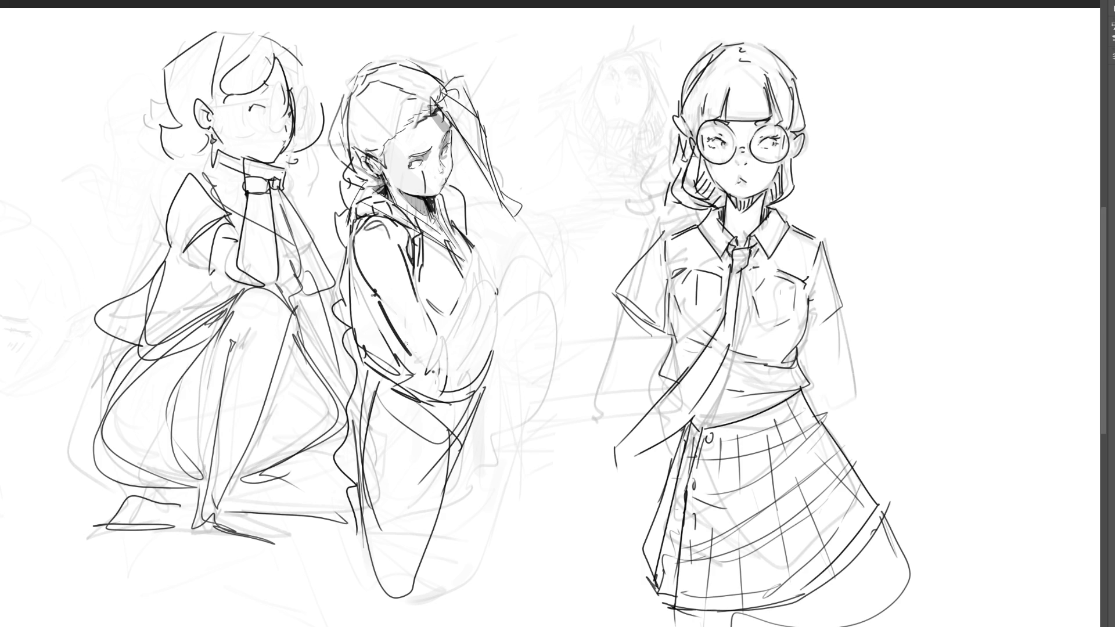
# Ink the middle figure's hand, cuff, forearm and wrist
pyautogui.moveTo(414, 358); pyautogui.dragTo(450, 356)
pyautogui.moveTo(420, 372)
pyautogui.mouseDown()
pyautogui.moveTo(460, 381)
pyautogui.moveTo(469, 361)
pyautogui.mouseUp()
pyautogui.moveTo(469, 302); pyautogui.dragTo(446, 336)
pyautogui.moveTo(492, 279)
pyautogui.mouseDown()
pyautogui.moveTo(457, 346)
pyautogui.moveTo(468, 366)
pyautogui.mouseUp()
pyautogui.moveTo(490, 299)
pyautogui.mouseDown()
pyautogui.moveTo(475, 336)
pyautogui.moveTo(483, 328)
pyautogui.mouseUp()
pyautogui.moveTo(483, 280)
pyautogui.mouseDown()
pyautogui.moveTo(502, 273)
pyautogui.moveTo(495, 257)
pyautogui.moveTo(505, 276)
pyautogui.moveTo(481, 276)
pyautogui.mouseUp()
pyautogui.moveTo(488, 338)
pyautogui.mouseDown()
pyautogui.moveTo(468, 381)
pyautogui.moveTo(482, 374)
pyautogui.mouseUp()
pyautogui.moveTo(500, 292)
pyautogui.mouseDown()
pyautogui.moveTo(486, 352)
pyautogui.moveTo(494, 313)
pyautogui.mouseUp()
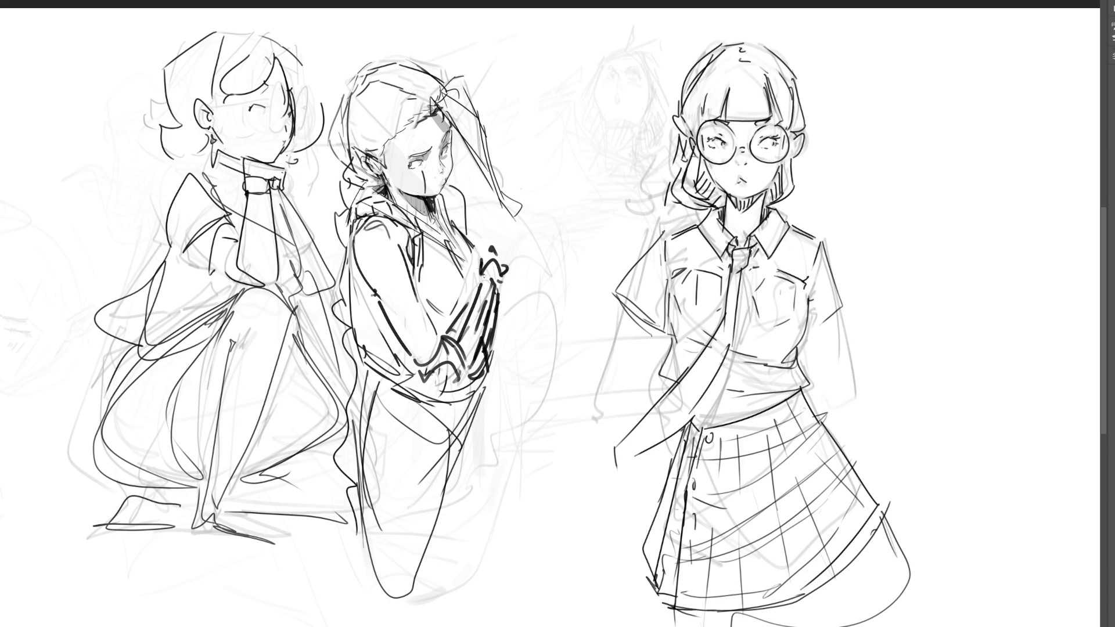
# Hatch shading across the middle girl's neck and collar
pyautogui.moveTo(401, 194)
pyautogui.mouseDown()
pyautogui.moveTo(424, 209)
pyautogui.moveTo(410, 221)
pyautogui.mouseUp()
pyautogui.moveTo(415, 204); pyautogui.dragTo(425, 222)
pyautogui.moveTo(427, 210); pyautogui.dragTo(428, 231)
pyautogui.moveTo(393, 196); pyautogui.dragTo(432, 234)
pyautogui.moveTo(433, 213); pyautogui.dragTo(457, 307)
# Ink contour lines and hatching down the middle girl's chest and torso
pyautogui.moveTo(435, 236); pyautogui.dragTo(469, 302)
pyautogui.moveTo(442, 231)
pyautogui.mouseDown()
pyautogui.moveTo(476, 283)
pyautogui.moveTo(440, 300)
pyautogui.mouseUp()
pyautogui.moveTo(439, 301); pyautogui.dragTo(447, 331)
pyautogui.moveTo(416, 270); pyautogui.dragTo(420, 288)
pyautogui.moveTo(419, 287)
pyautogui.mouseDown()
pyautogui.moveTo(436, 327)
pyautogui.moveTo(460, 316)
pyautogui.moveTo(458, 330)
pyautogui.mouseUp()
pyautogui.moveTo(439, 193); pyautogui.dragTo(461, 235)
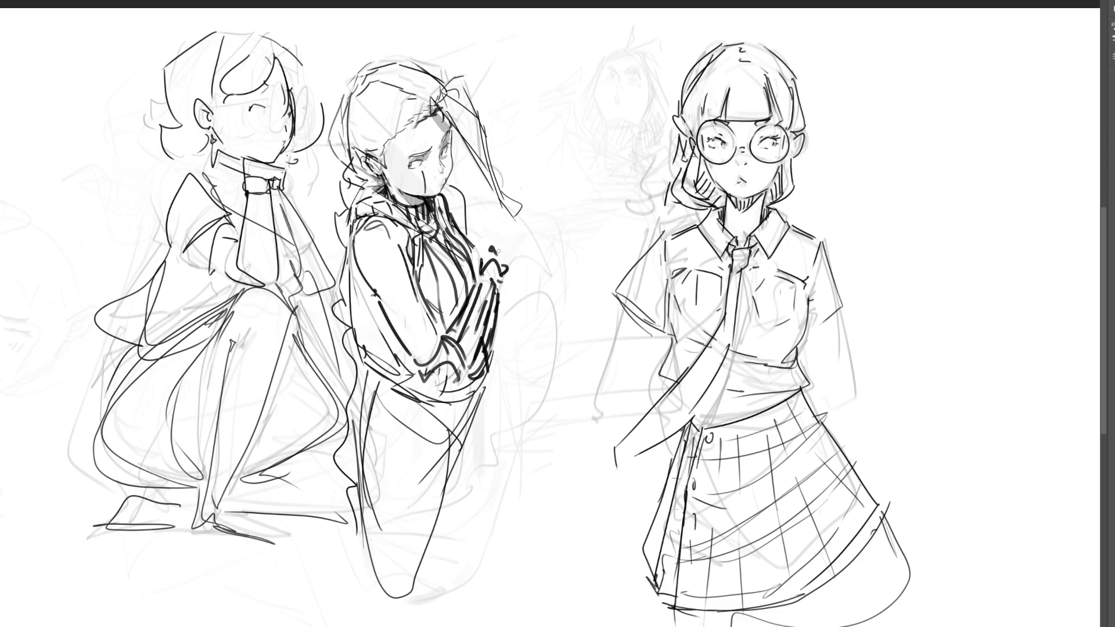
# Ink the long arm-to-lap line and left torso edge, then hatch the torso and forearm
pyautogui.moveTo(491, 352); pyautogui.dragTo(438, 469)
pyautogui.moveTo(348, 239)
pyautogui.mouseDown()
pyautogui.moveTo(413, 386)
pyautogui.moveTo(399, 389)
pyautogui.mouseUp()
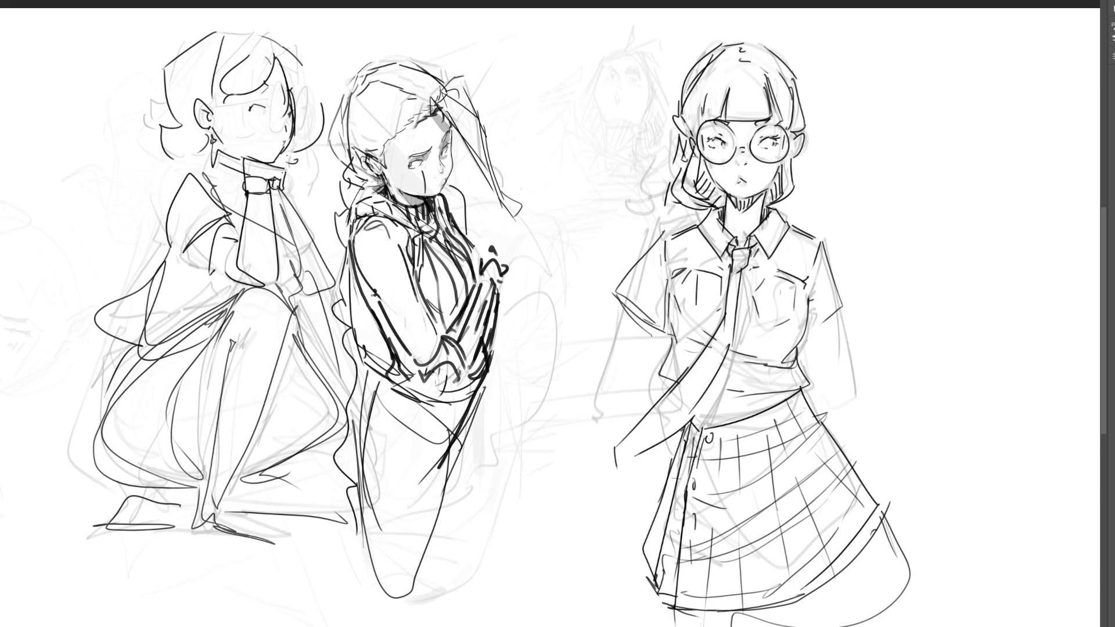
pyautogui.moveTo(360, 279); pyautogui.dragTo(378, 306)
pyautogui.moveTo(352, 216)
pyautogui.mouseDown()
pyautogui.moveTo(339, 267)
pyautogui.moveTo(374, 312)
pyautogui.moveTo(426, 302)
pyautogui.mouseUp()
pyautogui.moveTo(418, 262); pyautogui.dragTo(420, 273)
pyautogui.moveTo(369, 315)
pyautogui.mouseDown()
pyautogui.moveTo(393, 334)
pyautogui.moveTo(450, 321)
pyautogui.mouseUp()
pyautogui.moveTo(455, 323); pyautogui.dragTo(465, 314)
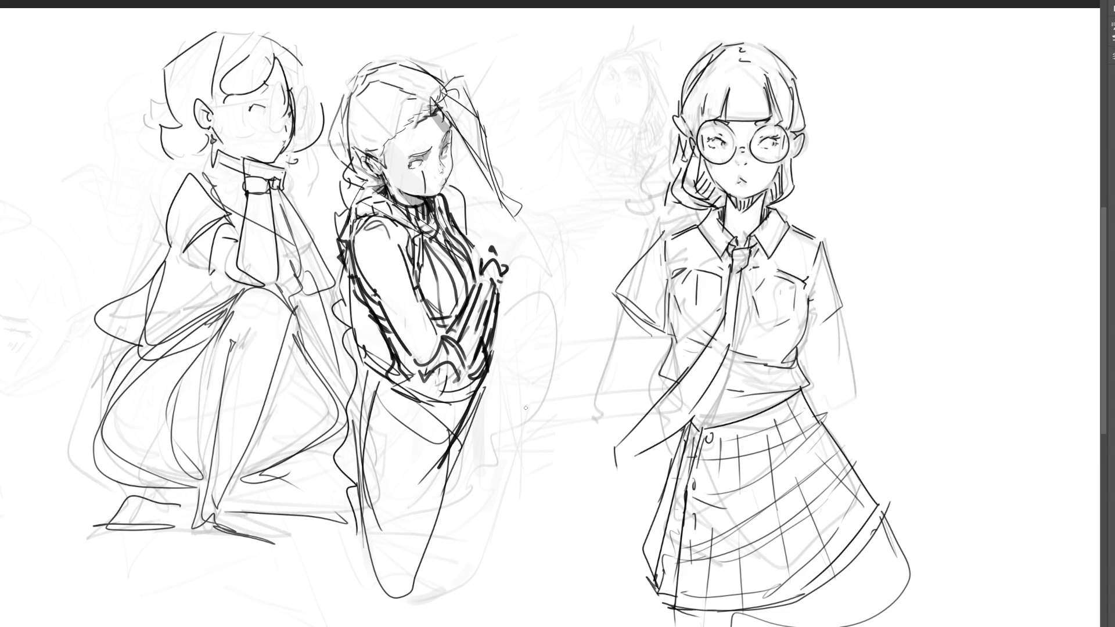
# Ink the middle girl's waist, hip and thigh, undoing the unwanted hip and leg strokes
pyautogui.moveTo(394, 356); pyautogui.dragTo(379, 381)
pyautogui.moveTo(384, 367)
pyautogui.mouseDown()
pyautogui.moveTo(440, 412)
pyautogui.moveTo(436, 455)
pyautogui.mouseUp()
pyautogui.moveTo(450, 446); pyautogui.dragTo(445, 479)
pyautogui.moveTo(464, 410); pyautogui.dragTo(448, 448)
pyautogui.moveTo(478, 379)
pyautogui.mouseDown()
pyautogui.moveTo(461, 412)
pyautogui.moveTo(444, 415)
pyautogui.moveTo(457, 399)
pyautogui.mouseUp()
pyautogui.moveTo(461, 396); pyautogui.dragTo(449, 440)
pyautogui.moveTo(477, 370); pyautogui.dragTo(452, 459)
pyautogui.moveTo(454, 459); pyautogui.dragTo(448, 471)
pyautogui.hotkey('ctrl', 'z')
pyautogui.hotkey('ctrl', 'z')
pyautogui.moveTo(477, 404); pyautogui.dragTo(435, 572)
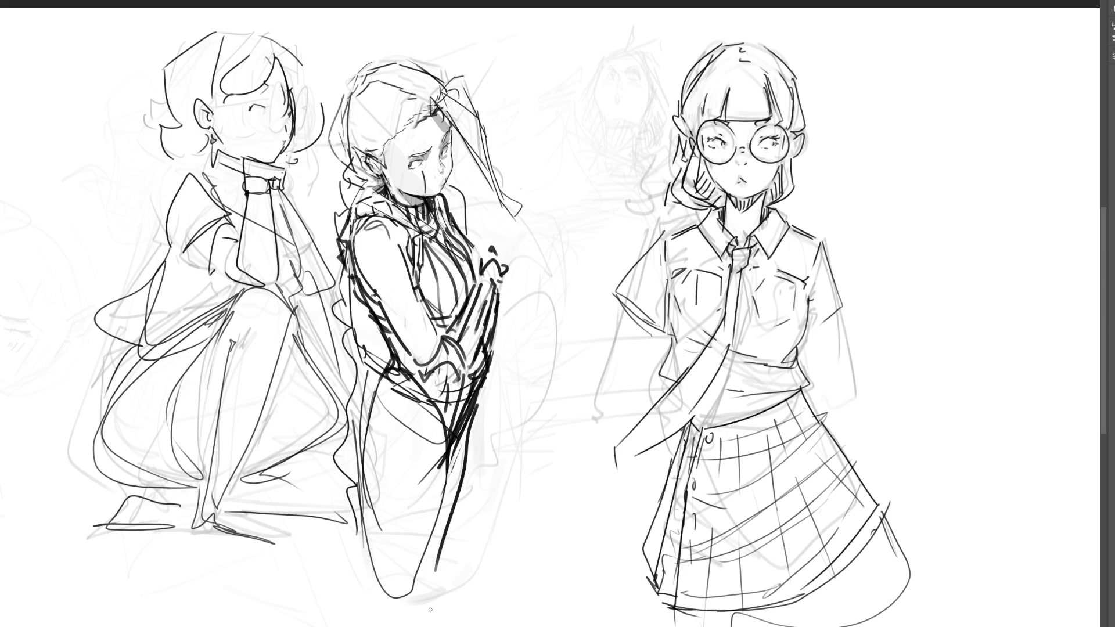
pyautogui.hotkey('ctrl', 'z')
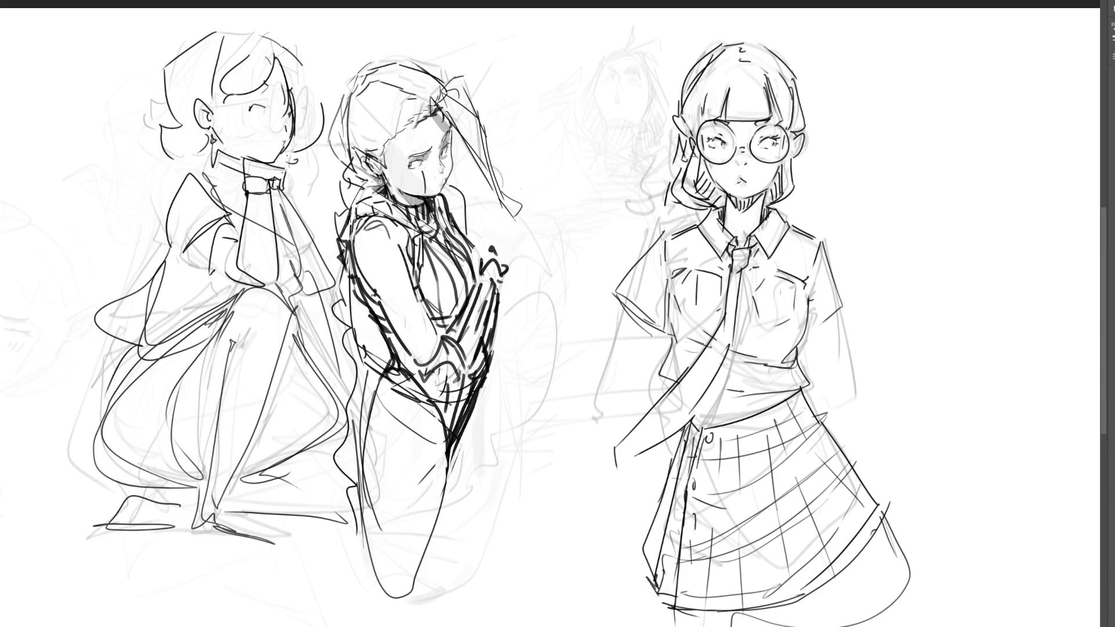
# Erase contour lines on the arm and hip, then paint a thick dark shadow down the leg
pyautogui.press('e')
pyautogui.moveTo(366, 337)
pyautogui.mouseDown()
pyautogui.moveTo(384, 394)
pyautogui.moveTo(372, 418)
pyautogui.moveTo(382, 370)
pyautogui.moveTo(354, 499)
pyautogui.moveTo(377, 372)
pyautogui.moveTo(342, 463)
pyautogui.moveTo(400, 407)
pyautogui.moveTo(400, 464)
pyautogui.moveTo(424, 425)
pyautogui.moveTo(415, 560)
pyautogui.moveTo(501, 413)
pyautogui.moveTo(464, 501)
pyautogui.mouseUp()
pyautogui.moveTo(496, 423); pyautogui.dragTo(472, 563)
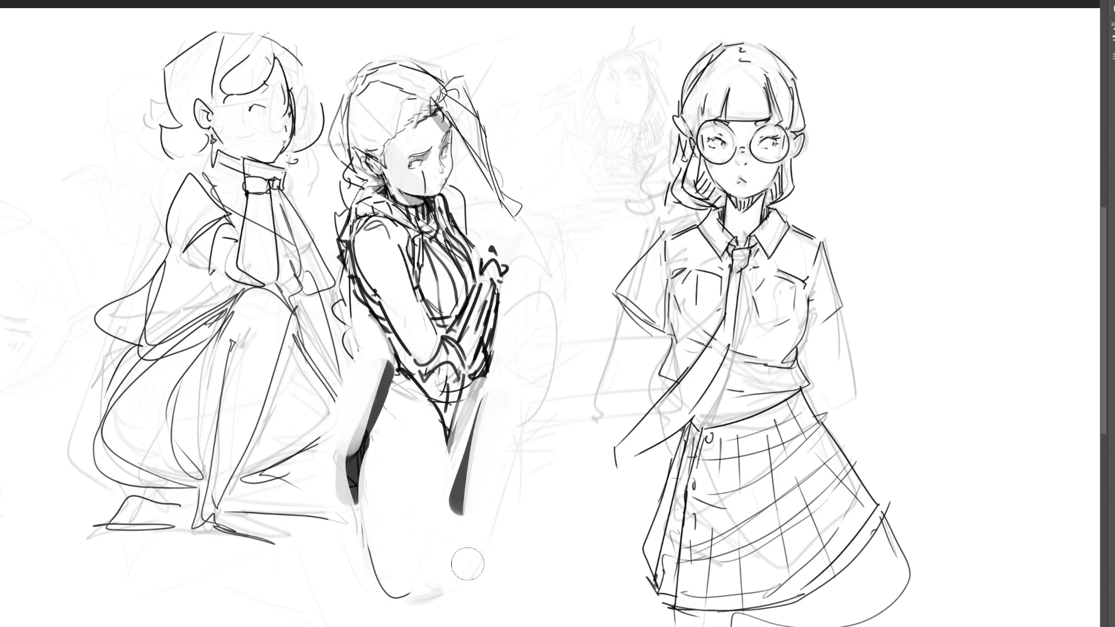
pyautogui.moveTo(428, 460); pyautogui.dragTo(436, 461)
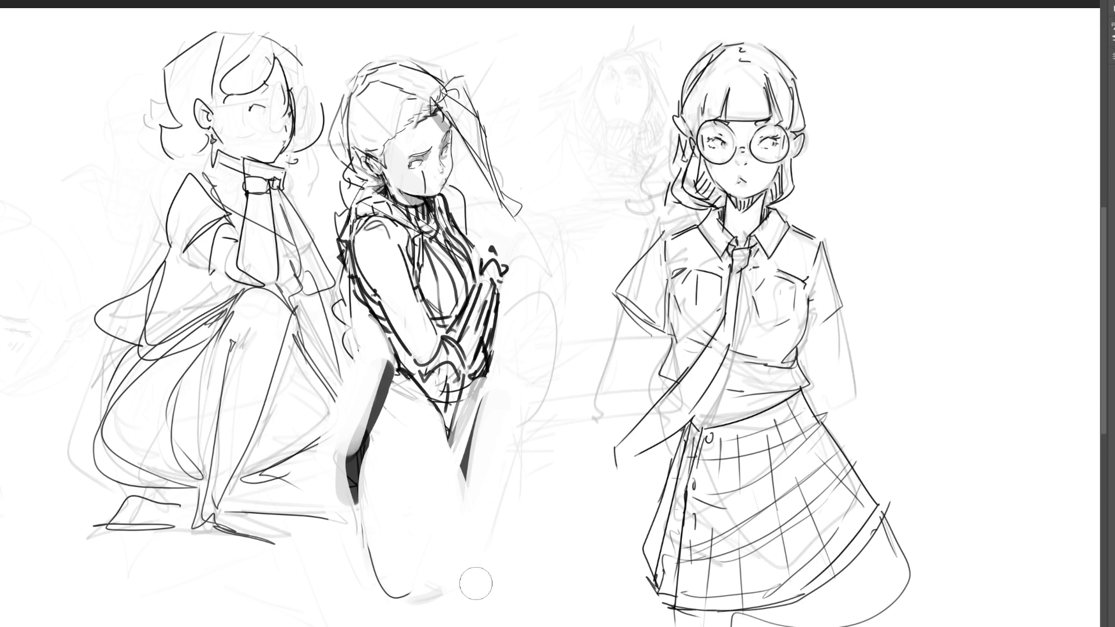
pyautogui.moveTo(509, 394)
pyautogui.mouseDown()
pyautogui.moveTo(520, 462)
pyautogui.moveTo(513, 552)
pyautogui.mouseUp()
pyautogui.moveTo(503, 371); pyautogui.dragTo(520, 555)
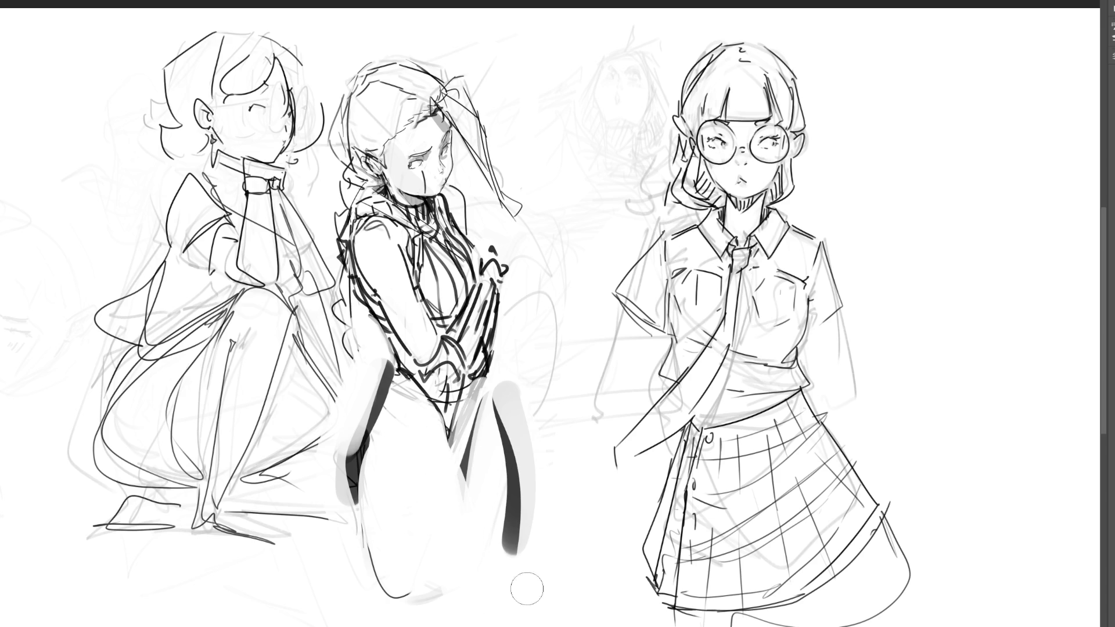
pyautogui.click(519, 541)
# Lighten the dark leg strokes to grey and shade the left leg medium grey
pyautogui.click(566, 465)
pyautogui.moveTo(505, 384)
pyautogui.mouseDown()
pyautogui.moveTo(510, 575)
pyautogui.moveTo(506, 554)
pyautogui.moveTo(542, 535)
pyautogui.mouseUp()
pyautogui.click(567, 465)
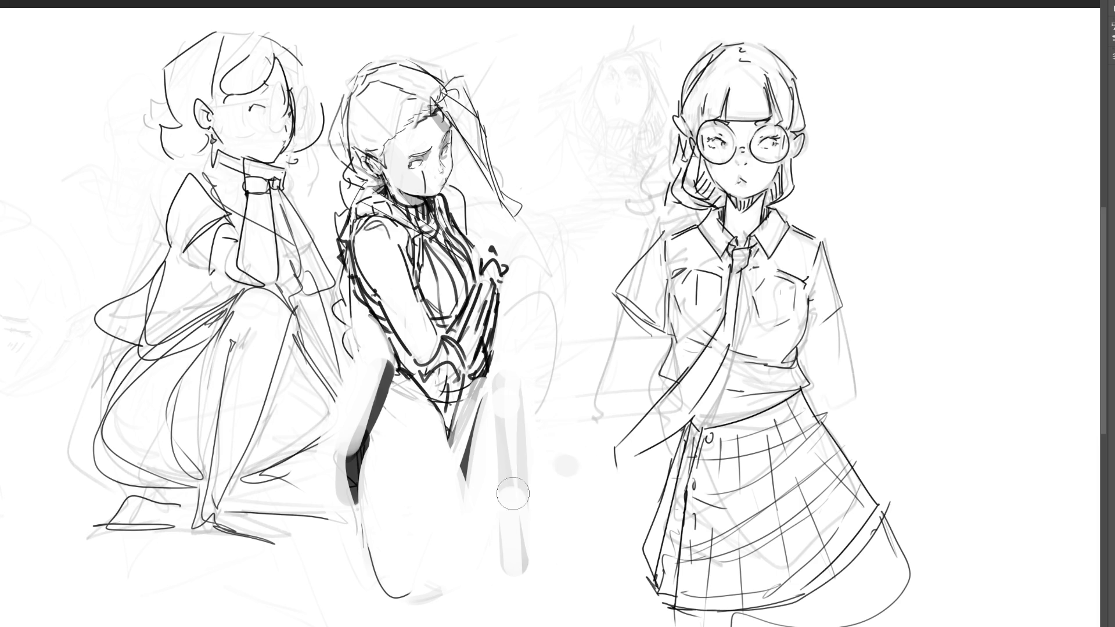
pyautogui.moveTo(381, 366); pyautogui.dragTo(368, 417)
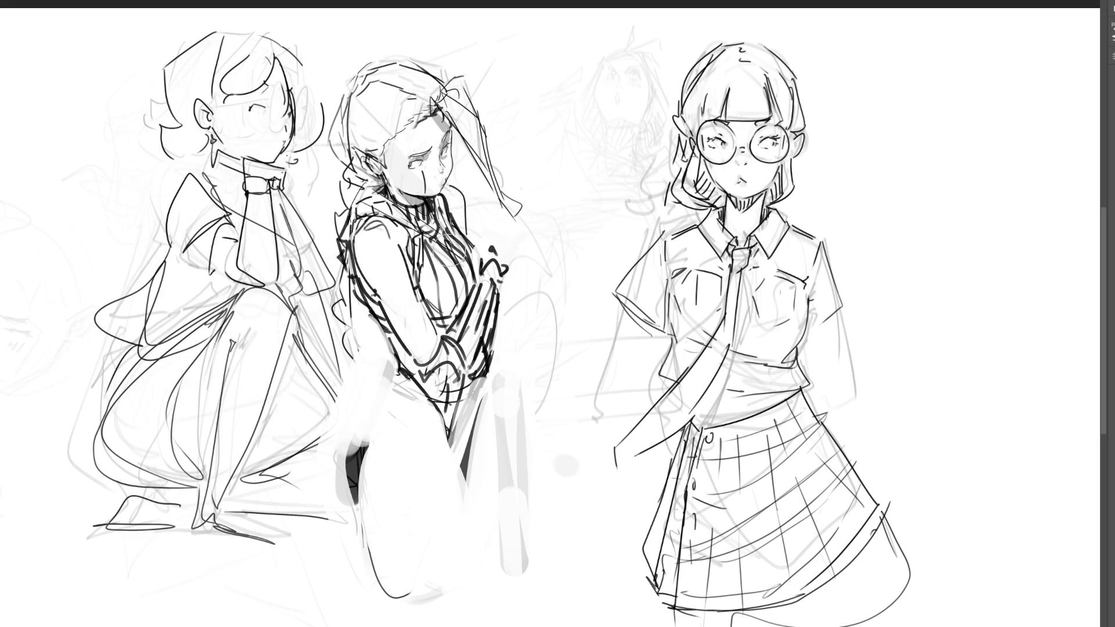
pyautogui.moveTo(388, 371)
pyautogui.mouseDown()
pyautogui.moveTo(363, 488)
pyautogui.moveTo(401, 566)
pyautogui.moveTo(421, 576)
pyautogui.mouseUp()
# Shade the right leg in dark grey, softening it with lighter grey
pyautogui.moveTo(494, 378); pyautogui.dragTo(496, 474)
pyautogui.moveTo(494, 432); pyautogui.dragTo(511, 540)
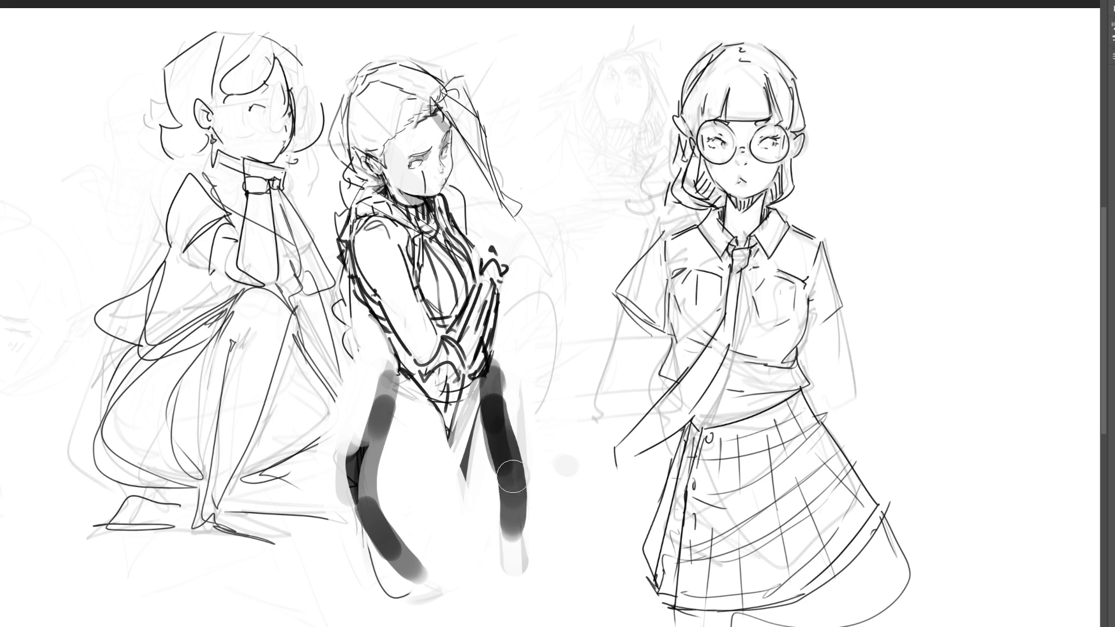
pyautogui.moveTo(499, 368); pyautogui.dragTo(523, 543)
pyautogui.moveTo(506, 505); pyautogui.dragTo(511, 569)
pyautogui.moveTo(503, 379)
pyautogui.mouseDown()
pyautogui.moveTo(512, 525)
pyautogui.moveTo(482, 626)
pyautogui.mouseUp()
pyautogui.moveTo(461, 506)
pyautogui.mouseDown()
pyautogui.moveTo(465, 609)
pyautogui.moveTo(464, 595)
pyautogui.mouseUp()
# Paint light tones over the left-leg shadow, the right leg's dark strokes and the J-shaped stroke
pyautogui.moveTo(375, 372); pyautogui.dragTo(348, 508)
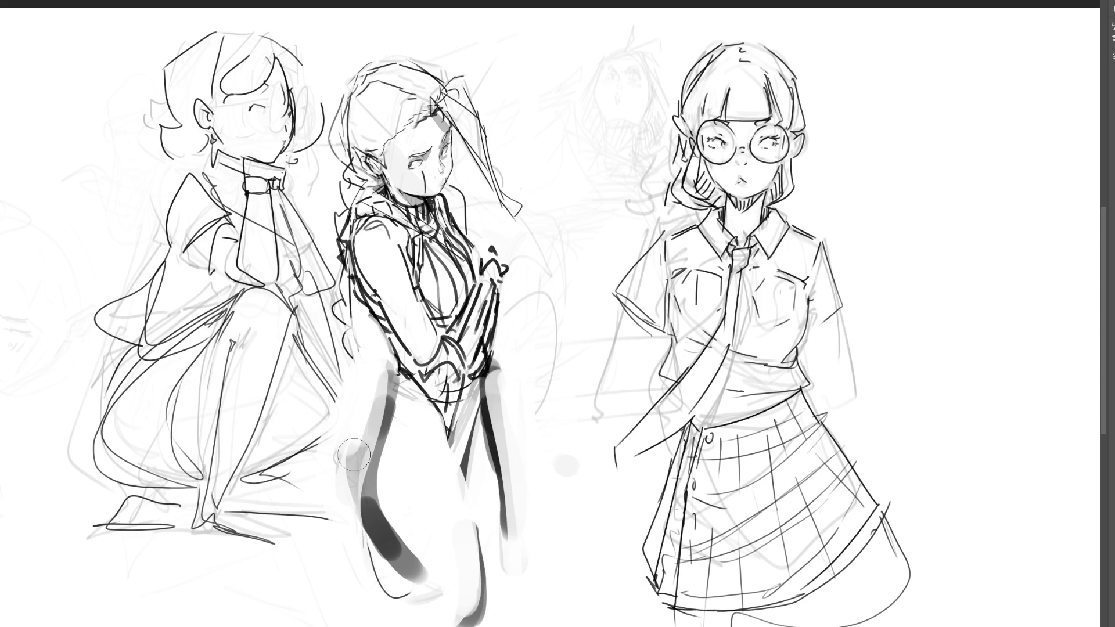
pyautogui.moveTo(355, 413); pyautogui.dragTo(389, 592)
pyautogui.moveTo(401, 464); pyautogui.dragTo(434, 606)
pyautogui.moveTo(396, 500)
pyautogui.mouseDown()
pyautogui.moveTo(409, 598)
pyautogui.moveTo(473, 540)
pyautogui.moveTo(472, 502)
pyautogui.moveTo(414, 601)
pyautogui.mouseUp()
pyautogui.moveTo(477, 508); pyautogui.dragTo(474, 616)
pyautogui.moveTo(494, 488)
pyautogui.mouseDown()
pyautogui.moveTo(491, 421)
pyautogui.moveTo(521, 526)
pyautogui.mouseUp()
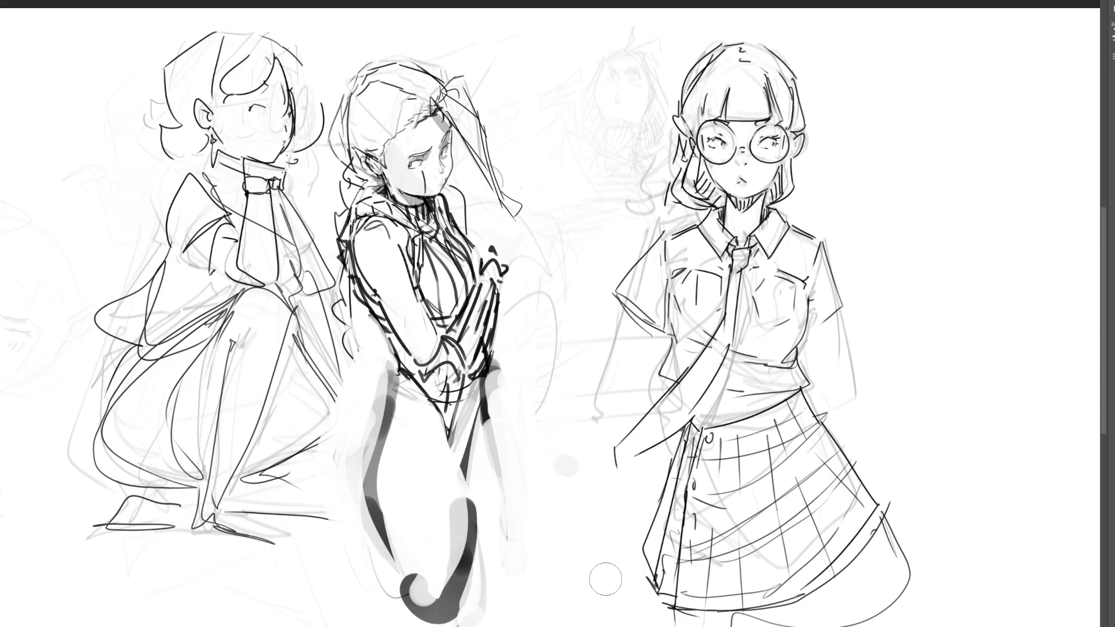
pyautogui.moveTo(459, 500)
pyautogui.mouseDown()
pyautogui.moveTo(409, 601)
pyautogui.moveTo(416, 553)
pyautogui.mouseUp()
pyautogui.moveTo(388, 514)
pyautogui.mouseDown()
pyautogui.moveTo(442, 566)
pyautogui.moveTo(443, 528)
pyautogui.moveTo(407, 558)
pyautogui.mouseUp()
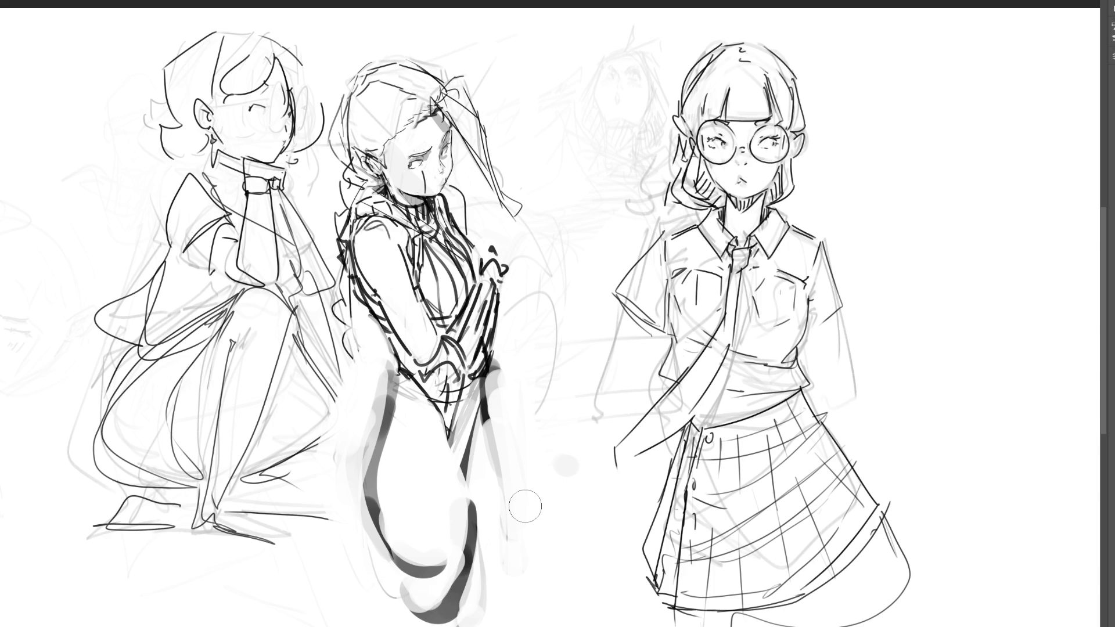
# Soften the right leg, thin its dark edge, and lighten the left leg's upper outline
pyautogui.moveTo(473, 491); pyautogui.dragTo(473, 430)
pyautogui.moveTo(470, 468)
pyautogui.mouseDown()
pyautogui.moveTo(479, 389)
pyautogui.moveTo(523, 475)
pyautogui.mouseUp()
pyautogui.moveTo(505, 371); pyautogui.dragTo(528, 482)
pyautogui.moveTo(511, 441); pyautogui.dragTo(526, 482)
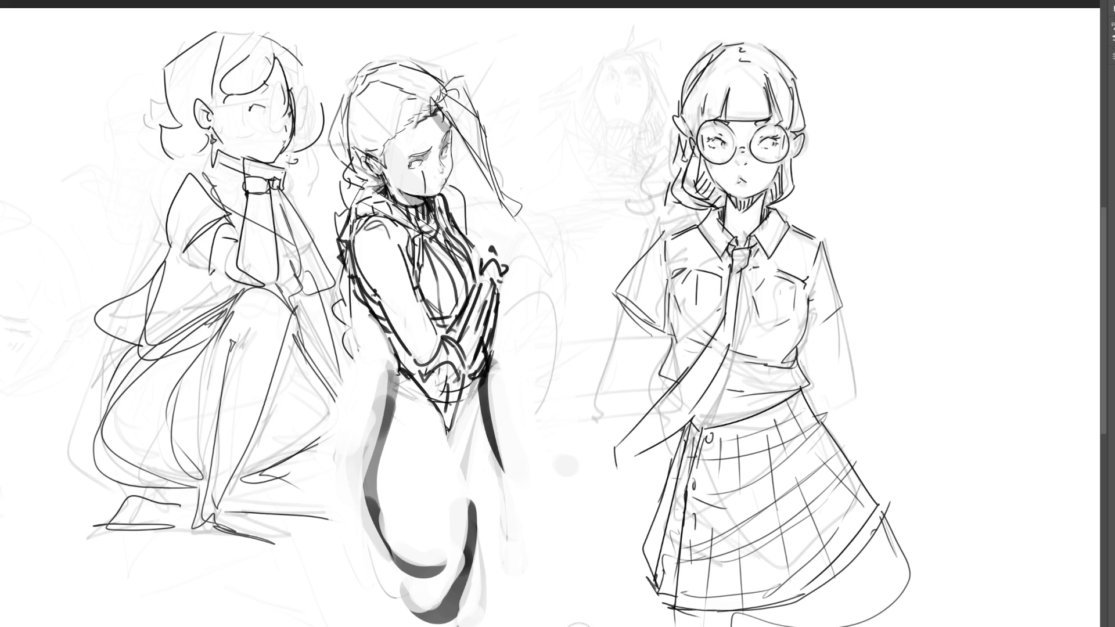
pyautogui.moveTo(404, 426); pyautogui.dragTo(380, 540)
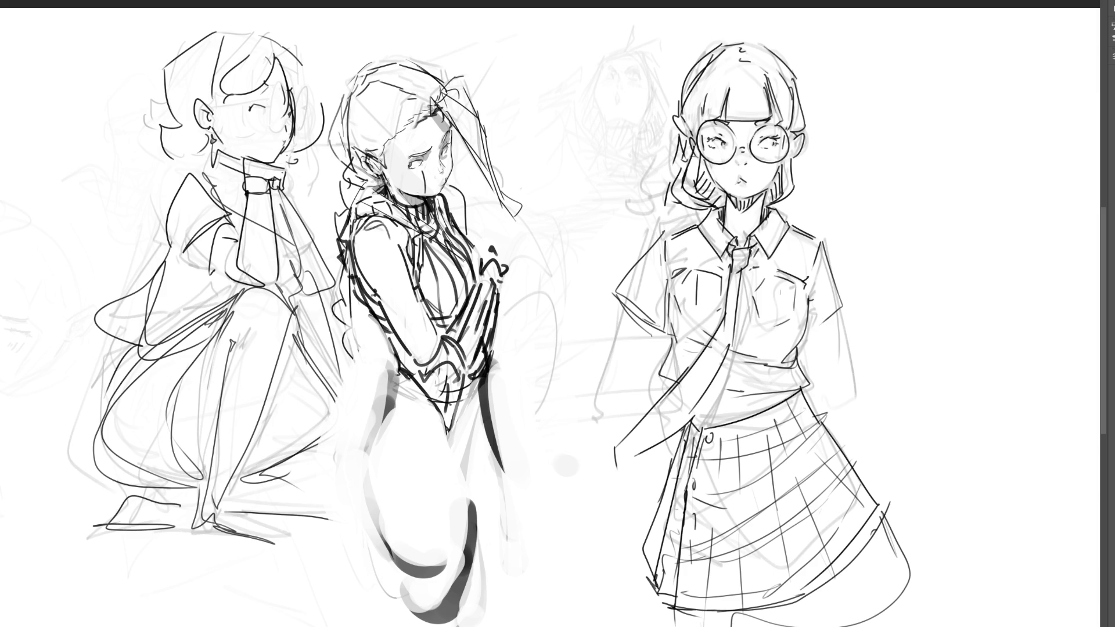
# Ink lines on the middle figure's lower torso, left hip and leg outlines
pyautogui.moveTo(474, 375); pyautogui.dragTo(429, 473)
pyautogui.moveTo(415, 384)
pyautogui.mouseDown()
pyautogui.moveTo(381, 396)
pyautogui.moveTo(415, 473)
pyautogui.mouseUp()
pyautogui.moveTo(395, 355)
pyautogui.mouseDown()
pyautogui.moveTo(371, 388)
pyautogui.moveTo(366, 500)
pyautogui.moveTo(418, 546)
pyautogui.moveTo(444, 549)
pyautogui.mouseUp()
pyautogui.moveTo(453, 424)
pyautogui.mouseDown()
pyautogui.moveTo(459, 499)
pyautogui.moveTo(442, 591)
pyautogui.moveTo(465, 395)
pyautogui.moveTo(463, 486)
pyautogui.mouseUp()
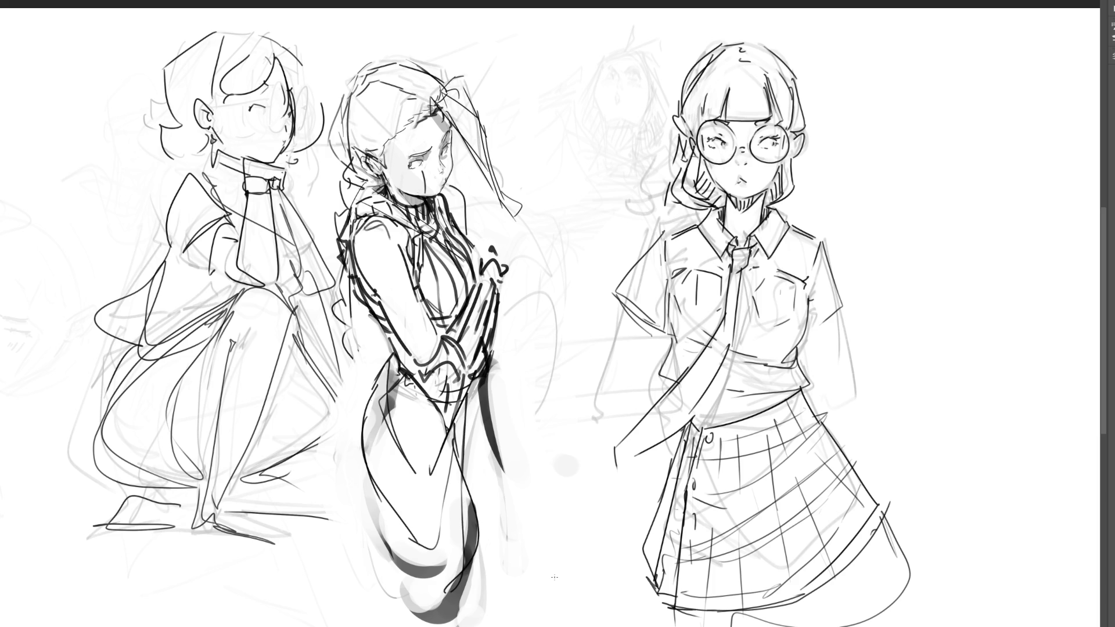
# Erase excess grey beside the leg, reshade both leg sides, and redraw the hip line
pyautogui.press('e')
pyautogui.moveTo(494, 358); pyautogui.dragTo(465, 459)
pyautogui.moveTo(482, 392); pyautogui.dragTo(450, 468)
pyautogui.moveTo(388, 361); pyautogui.dragTo(359, 469)
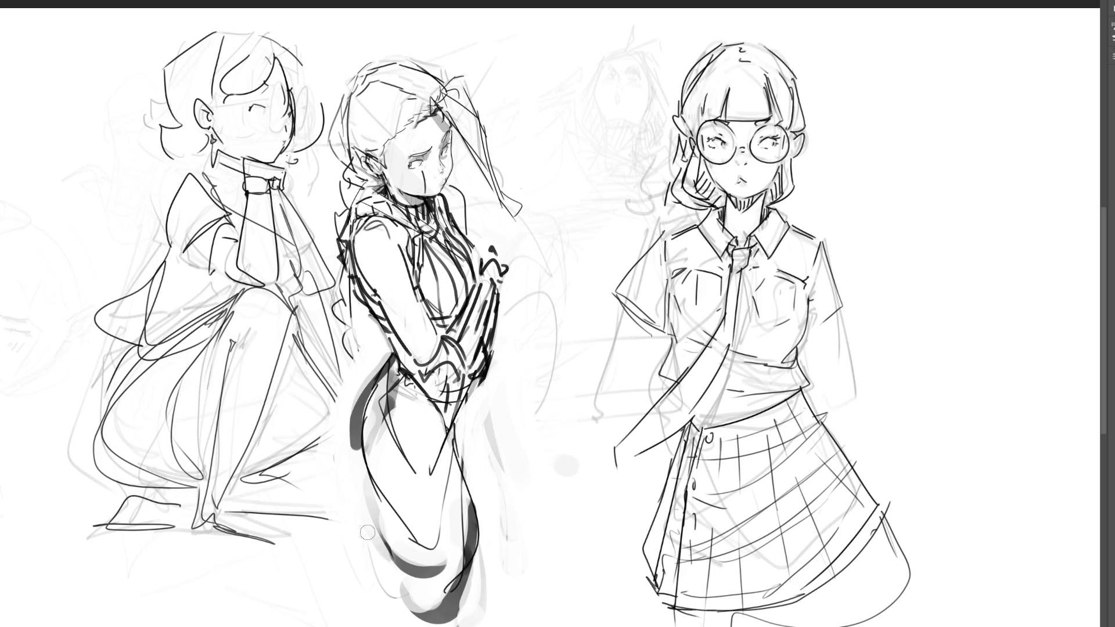
pyautogui.moveTo(391, 529)
pyautogui.mouseDown()
pyautogui.moveTo(388, 495)
pyautogui.moveTo(412, 491)
pyautogui.moveTo(411, 452)
pyautogui.moveTo(412, 512)
pyautogui.mouseUp()
pyautogui.moveTo(433, 471); pyautogui.dragTo(436, 442)
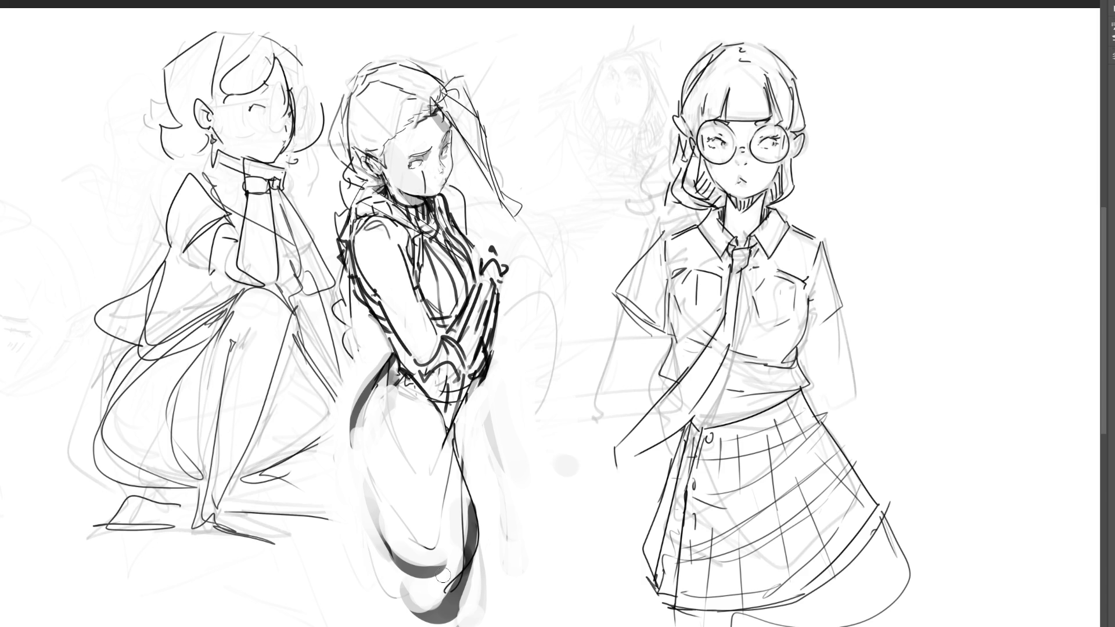
pyautogui.moveTo(466, 406); pyautogui.dragTo(508, 509)
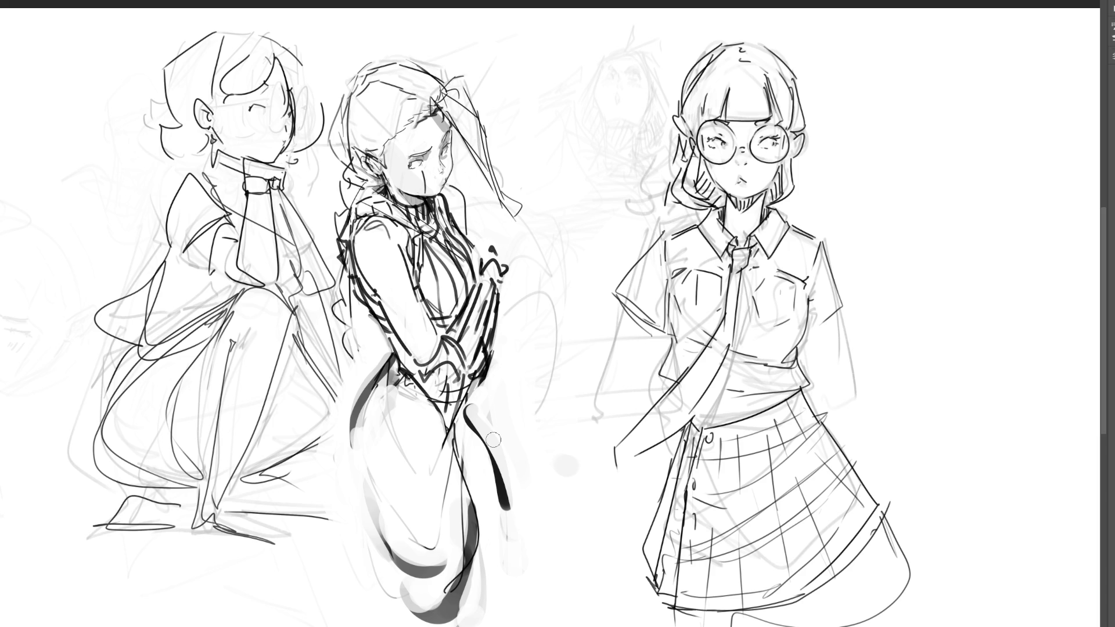
pyautogui.press(']')
pyautogui.press(']')
pyautogui.press(']')
# Mirror the canvas back and fade the kneeling girl's dark sketch lines
pyautogui.press('h')
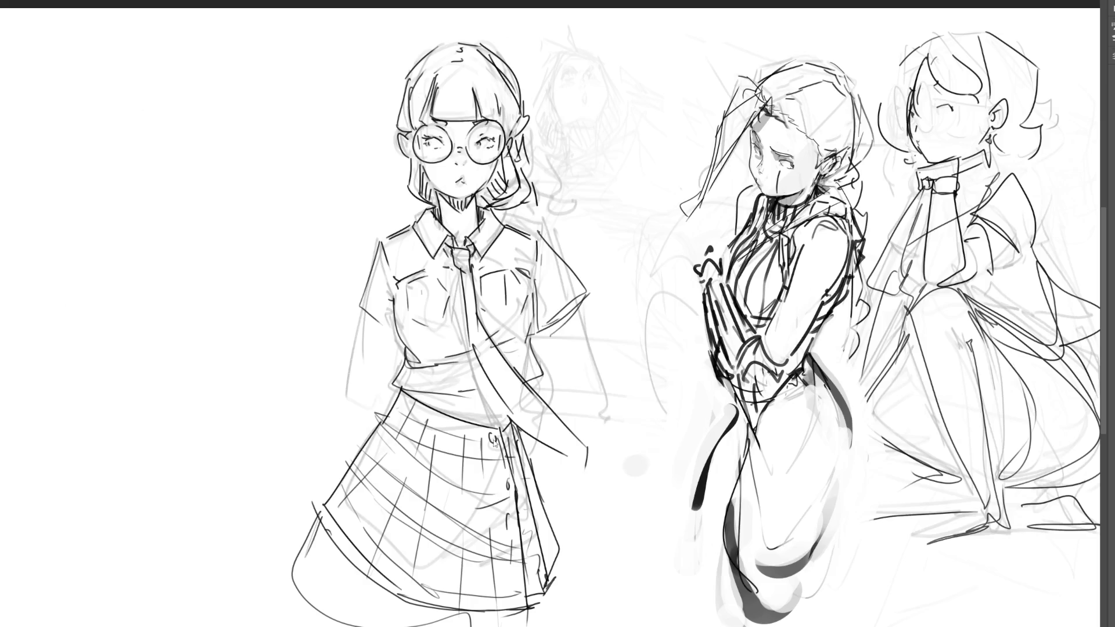
pyautogui.moveTo(976, 110)
pyautogui.mouseDown()
pyautogui.moveTo(959, 151)
pyautogui.moveTo(959, 244)
pyautogui.moveTo(982, 430)
pyautogui.moveTo(1046, 517)
pyautogui.mouseUp()
pyautogui.moveTo(1005, 152)
pyautogui.mouseDown()
pyautogui.moveTo(996, 504)
pyautogui.moveTo(1046, 511)
pyautogui.moveTo(854, 494)
pyautogui.mouseUp()
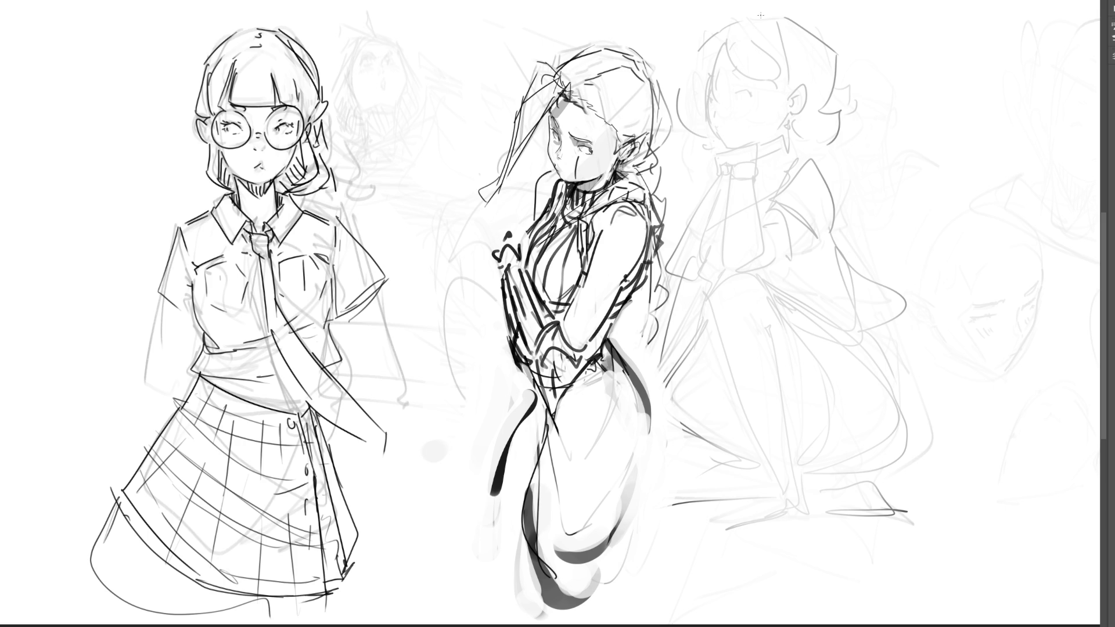
# Draw the kneeling girl's closed eye, face profile and blush, undoing a jawline stroke
pyautogui.moveTo(735, 96)
pyautogui.mouseDown()
pyautogui.moveTo(750, 95)
pyautogui.moveTo(733, 95)
pyautogui.mouseUp()
pyautogui.moveTo(718, 100)
pyautogui.mouseDown()
pyautogui.moveTo(715, 118)
pyautogui.moveTo(707, 87)
pyautogui.moveTo(745, 70)
pyautogui.moveTo(732, 108)
pyautogui.mouseUp()
pyautogui.moveTo(737, 101)
pyautogui.mouseDown()
pyautogui.moveTo(756, 145)
pyautogui.moveTo(732, 143)
pyautogui.moveTo(762, 145)
pyautogui.moveTo(753, 155)
pyautogui.mouseUp()
pyautogui.hotkey('ctrl', 'z')
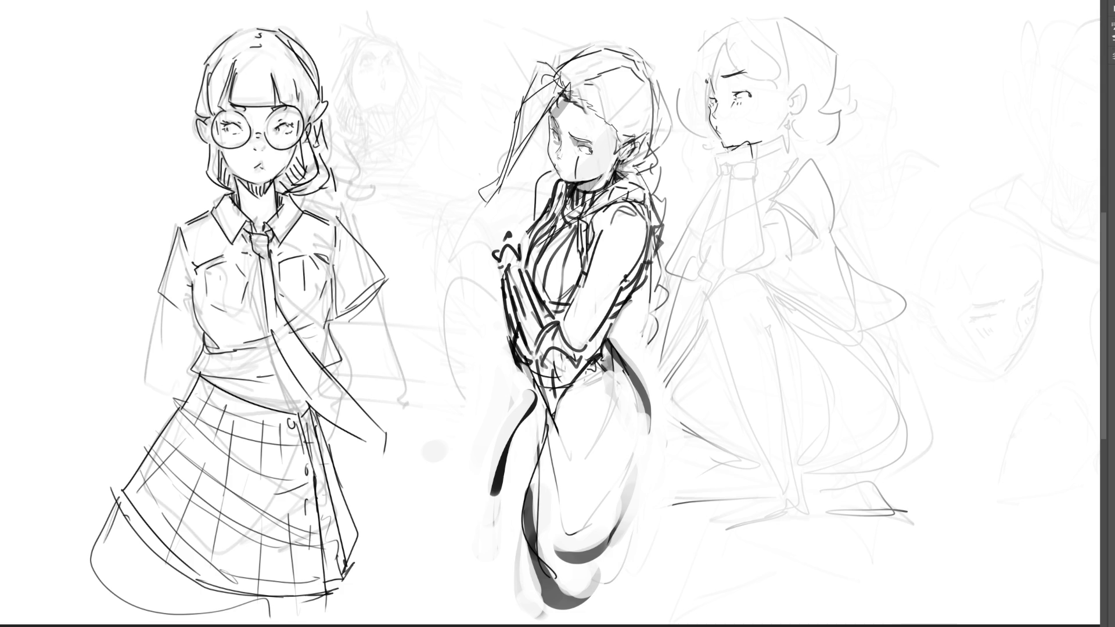
# Draw her collar bow with detail strokes and start her raised arm
pyautogui.moveTo(721, 151)
pyautogui.mouseDown()
pyautogui.moveTo(724, 170)
pyautogui.moveTo(750, 150)
pyautogui.moveTo(762, 168)
pyautogui.moveTo(731, 179)
pyautogui.moveTo(749, 182)
pyautogui.mouseUp()
pyautogui.moveTo(755, 173); pyautogui.dragTo(757, 187)
pyautogui.moveTo(715, 156)
pyautogui.mouseDown()
pyautogui.moveTo(718, 168)
pyautogui.moveTo(701, 143)
pyautogui.moveTo(709, 178)
pyautogui.moveTo(680, 262)
pyautogui.mouseUp()
pyautogui.moveTo(710, 177); pyautogui.dragTo(704, 272)
# Draw the second raised arm and shoulder line, redoing the shoulder curve several times
pyautogui.moveTo(733, 184)
pyautogui.mouseDown()
pyautogui.moveTo(721, 266)
pyautogui.moveTo(744, 264)
pyautogui.moveTo(730, 277)
pyautogui.moveTo(752, 258)
pyautogui.moveTo(777, 266)
pyautogui.mouseUp()
pyautogui.hotkey('ctrl', 'z')
pyautogui.hotkey('ctrl', 'z')
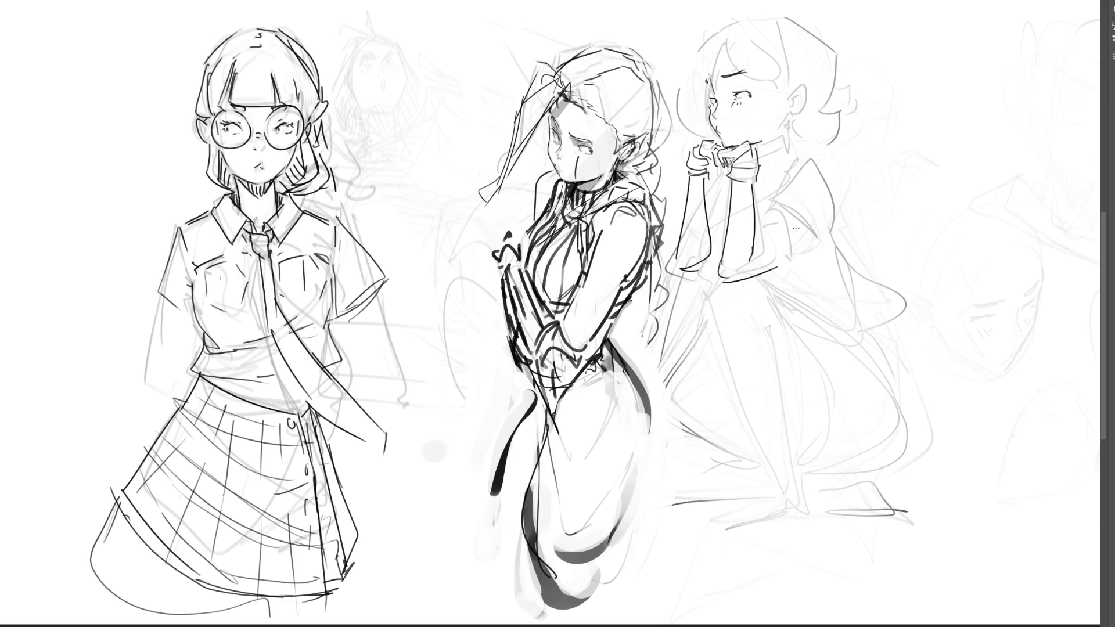
pyautogui.moveTo(760, 220)
pyautogui.mouseDown()
pyautogui.moveTo(784, 246)
pyautogui.moveTo(790, 232)
pyautogui.moveTo(764, 187)
pyautogui.moveTo(781, 159)
pyautogui.moveTo(827, 206)
pyautogui.mouseUp()
pyautogui.hotkey('ctrl', 'z')
pyautogui.hotkey('ctrl', 'z')
pyautogui.hotkey('ctrl', 'z')
pyautogui.hotkey('ctrl', 'z')
pyautogui.moveTo(767, 180)
pyautogui.mouseDown()
pyautogui.moveTo(797, 138)
pyautogui.moveTo(824, 172)
pyautogui.mouseUp()
pyautogui.moveTo(716, 180); pyautogui.dragTo(709, 206)
pyautogui.hotkey('ctrl', 'z')
pyautogui.hotkey('ctrl', 'z')
# Sketch the collar, shoulder, sleeve edges, cuff, jacket collar, earring and torso lines
pyautogui.moveTo(764, 166)
pyautogui.mouseDown()
pyautogui.moveTo(761, 214)
pyautogui.moveTo(788, 149)
pyautogui.moveTo(831, 204)
pyautogui.mouseUp()
pyautogui.moveTo(716, 165)
pyautogui.mouseDown()
pyautogui.moveTo(705, 213)
pyautogui.moveTo(722, 229)
pyautogui.mouseUp()
pyautogui.moveTo(726, 182); pyautogui.dragTo(739, 221)
pyautogui.moveTo(760, 150); pyautogui.dragTo(773, 157)
pyautogui.moveTo(786, 120); pyautogui.dragTo(784, 131)
pyautogui.moveTo(828, 211)
pyautogui.mouseDown()
pyautogui.moveTo(805, 242)
pyautogui.moveTo(755, 232)
pyautogui.moveTo(770, 256)
pyautogui.mouseUp()
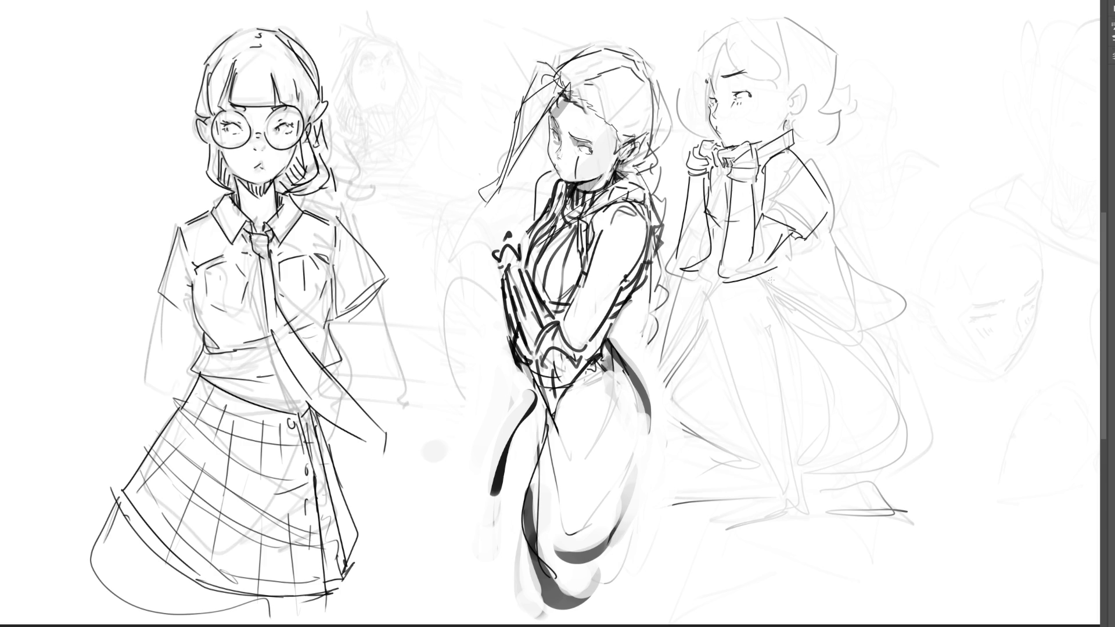
pyautogui.moveTo(723, 204)
pyautogui.mouseDown()
pyautogui.moveTo(706, 280)
pyautogui.moveTo(815, 262)
pyautogui.mouseUp()
# Sketch the kneeling girl's lower torso, jacket hem, lower body and legs
pyautogui.moveTo(735, 284)
pyautogui.mouseDown()
pyautogui.moveTo(784, 288)
pyautogui.moveTo(831, 266)
pyautogui.mouseUp()
pyautogui.moveTo(825, 212)
pyautogui.mouseDown()
pyautogui.moveTo(866, 261)
pyautogui.moveTo(870, 289)
pyautogui.mouseUp()
pyautogui.moveTo(749, 291)
pyautogui.mouseDown()
pyautogui.moveTo(830, 320)
pyautogui.moveTo(874, 287)
pyautogui.moveTo(823, 348)
pyautogui.moveTo(718, 300)
pyautogui.moveTo(707, 348)
pyautogui.mouseUp()
pyautogui.moveTo(723, 305); pyautogui.dragTo(831, 398)
pyautogui.moveTo(723, 364); pyautogui.dragTo(775, 405)
pyautogui.moveTo(696, 298); pyautogui.dragTo(727, 477)
pyautogui.moveTo(700, 321)
pyautogui.mouseDown()
pyautogui.moveTo(742, 327)
pyautogui.moveTo(694, 434)
pyautogui.mouseUp()
pyautogui.moveTo(726, 506)
pyautogui.mouseDown()
pyautogui.moveTo(705, 349)
pyautogui.moveTo(746, 320)
pyautogui.moveTo(781, 543)
pyautogui.moveTo(769, 336)
pyautogui.moveTo(749, 328)
pyautogui.moveTo(918, 366)
pyautogui.moveTo(772, 409)
pyautogui.mouseUp()
# Rough in her hips and lower legs
pyautogui.moveTo(900, 380); pyautogui.dragTo(816, 413)
pyautogui.moveTo(816, 414)
pyautogui.mouseDown()
pyautogui.moveTo(810, 431)
pyautogui.moveTo(924, 407)
pyautogui.moveTo(709, 447)
pyautogui.mouseUp()
pyautogui.moveTo(851, 416)
pyautogui.mouseDown()
pyautogui.moveTo(920, 575)
pyautogui.moveTo(768, 580)
pyautogui.mouseUp()
pyautogui.moveTo(793, 443)
pyautogui.mouseDown()
pyautogui.moveTo(813, 592)
pyautogui.moveTo(907, 460)
pyautogui.mouseUp()
pyautogui.moveTo(907, 444); pyautogui.dragTo(917, 578)
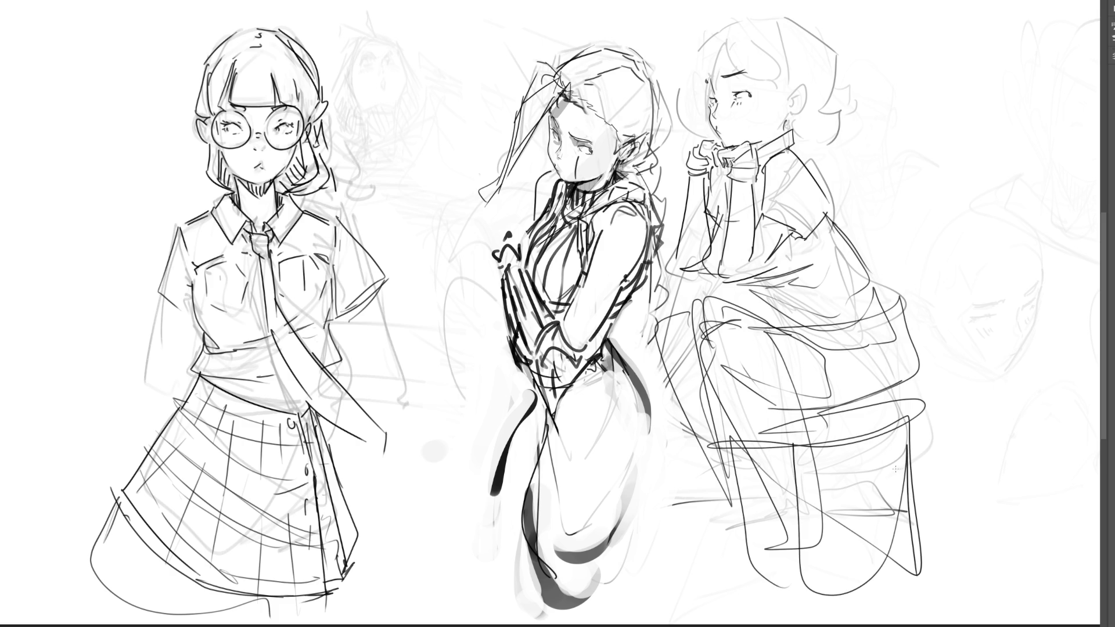
# Draw her back line, the chair back behind her and a fold across her lap
pyautogui.moveTo(892, 480)
pyautogui.mouseDown()
pyautogui.moveTo(929, 386)
pyautogui.moveTo(900, 243)
pyautogui.moveTo(829, 141)
pyautogui.mouseUp()
pyautogui.moveTo(828, 192)
pyautogui.mouseDown()
pyautogui.moveTo(906, 150)
pyautogui.moveTo(932, 342)
pyautogui.mouseUp()
pyautogui.moveTo(861, 166); pyautogui.dragTo(893, 195)
pyautogui.moveTo(906, 284)
pyautogui.mouseDown()
pyautogui.moveTo(928, 282)
pyautogui.moveTo(721, 289)
pyautogui.moveTo(863, 307)
pyautogui.moveTo(653, 384)
pyautogui.mouseUp()
pyautogui.moveTo(819, 322); pyautogui.dragTo(706, 372)
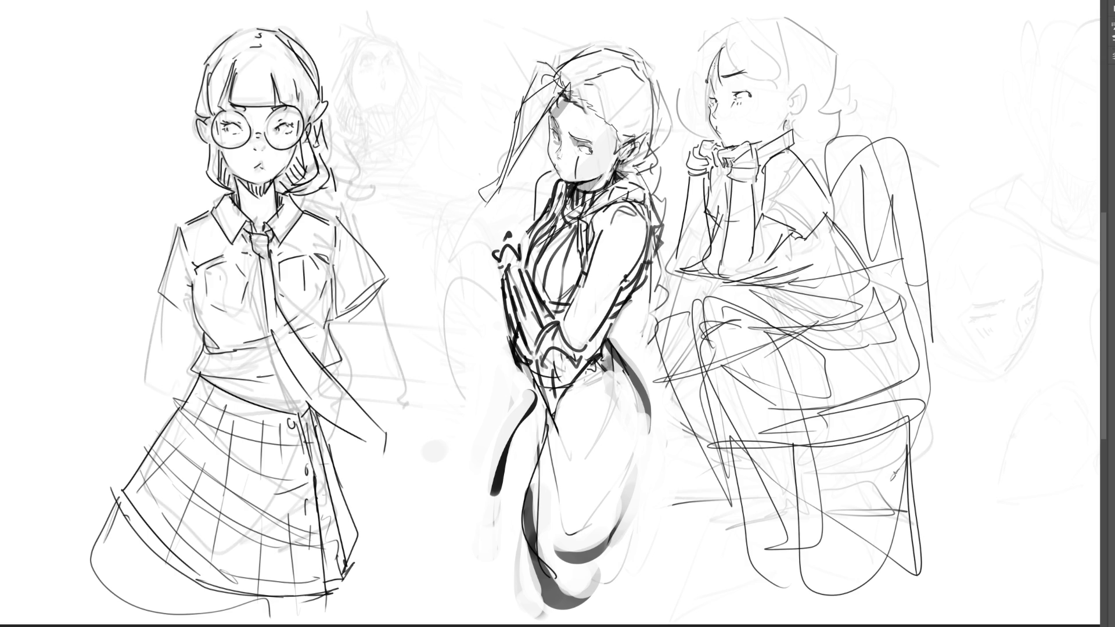
# Outline her curly hair and ear, then shade the middle figure's waist and skirt grey
pyautogui.moveTo(724, 27)
pyautogui.mouseDown()
pyautogui.moveTo(691, 77)
pyautogui.moveTo(705, 79)
pyautogui.moveTo(703, 100)
pyautogui.mouseUp()
pyautogui.moveTo(724, 46)
pyautogui.mouseDown()
pyautogui.moveTo(791, 96)
pyautogui.moveTo(781, 105)
pyautogui.moveTo(795, 92)
pyautogui.moveTo(791, 128)
pyautogui.mouseUp()
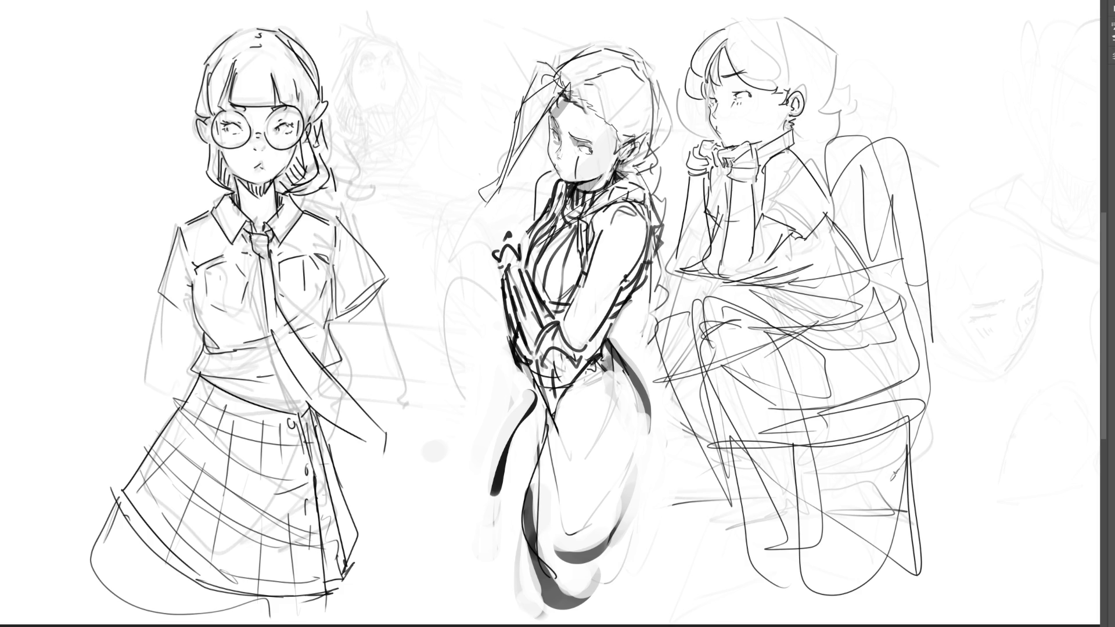
pyautogui.moveTo(724, 29)
pyautogui.mouseDown()
pyautogui.moveTo(761, 18)
pyautogui.moveTo(787, 38)
pyautogui.mouseUp()
pyautogui.moveTo(781, 73); pyautogui.dragTo(796, 82)
pyautogui.moveTo(774, 11)
pyautogui.mouseDown()
pyautogui.moveTo(833, 87)
pyautogui.moveTo(825, 110)
pyautogui.mouseUp()
pyautogui.moveTo(821, 103)
pyautogui.mouseDown()
pyautogui.moveTo(834, 121)
pyautogui.moveTo(824, 144)
pyautogui.mouseUp()
pyautogui.moveTo(708, 100); pyautogui.dragTo(704, 135)
pyautogui.moveTo(775, 88); pyautogui.dragTo(760, 111)
pyautogui.moveTo(782, 93); pyautogui.dragTo(766, 111)
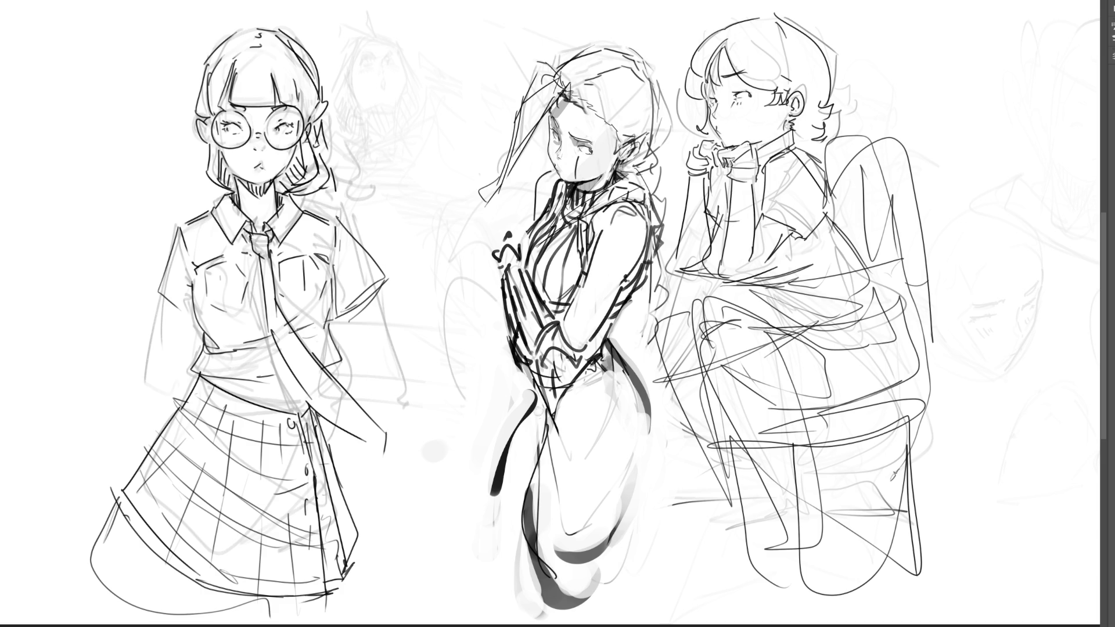
pyautogui.moveTo(538, 413)
pyautogui.mouseDown()
pyautogui.moveTo(511, 512)
pyautogui.moveTo(520, 516)
pyautogui.moveTo(558, 372)
pyautogui.moveTo(561, 459)
pyautogui.moveTo(532, 585)
pyautogui.mouseUp()
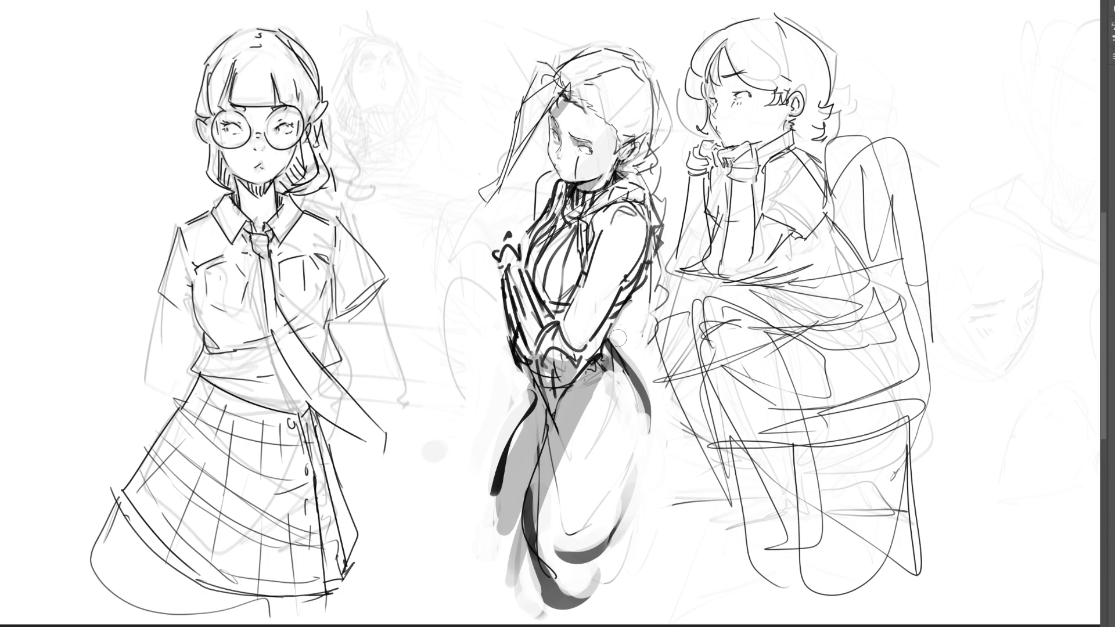
# Lighten the middle figure's hip shading and darken her neck, tie, collar and vest edges
pyautogui.moveTo(620, 347)
pyautogui.mouseDown()
pyautogui.moveTo(644, 419)
pyautogui.moveTo(605, 537)
pyautogui.moveTo(599, 494)
pyautogui.moveTo(559, 519)
pyautogui.moveTo(583, 522)
pyautogui.mouseUp()
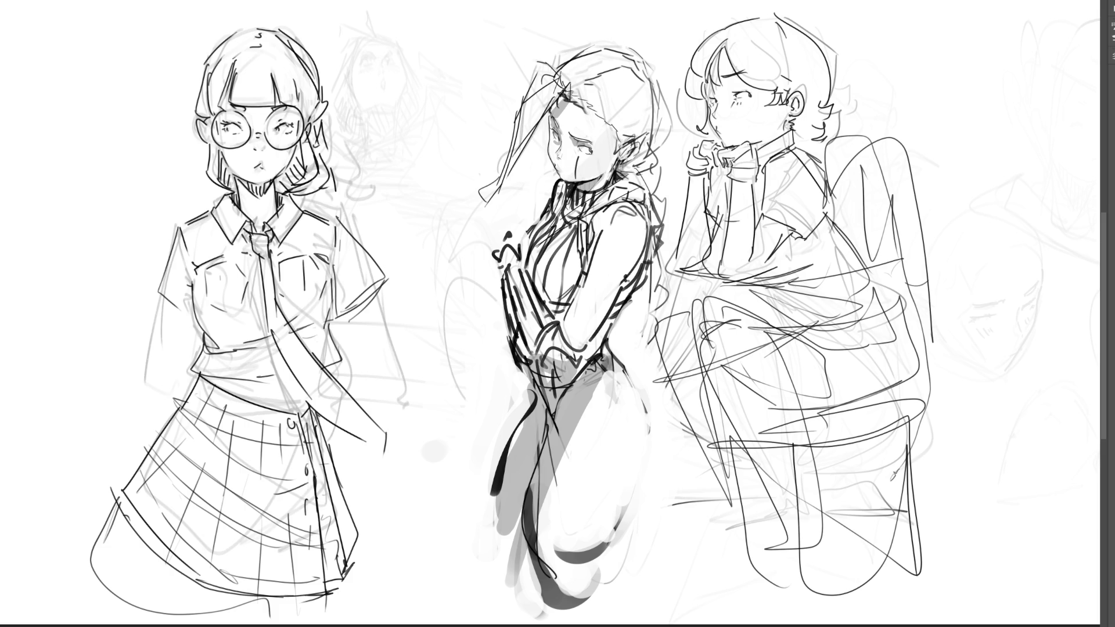
pyautogui.moveTo(559, 213); pyautogui.dragTo(565, 184)
pyautogui.moveTo(586, 221)
pyautogui.mouseDown()
pyautogui.moveTo(583, 264)
pyautogui.moveTo(585, 228)
pyautogui.moveTo(604, 201)
pyautogui.moveTo(639, 198)
pyautogui.mouseUp()
pyautogui.moveTo(647, 241)
pyautogui.mouseDown()
pyautogui.moveTo(609, 323)
pyautogui.moveTo(545, 313)
pyautogui.moveTo(549, 298)
pyautogui.moveTo(572, 303)
pyautogui.mouseUp()
# Undo the stray strokes and draw a rectangular selection around the middle figure
pyautogui.hotkey('ctrl', 'z')
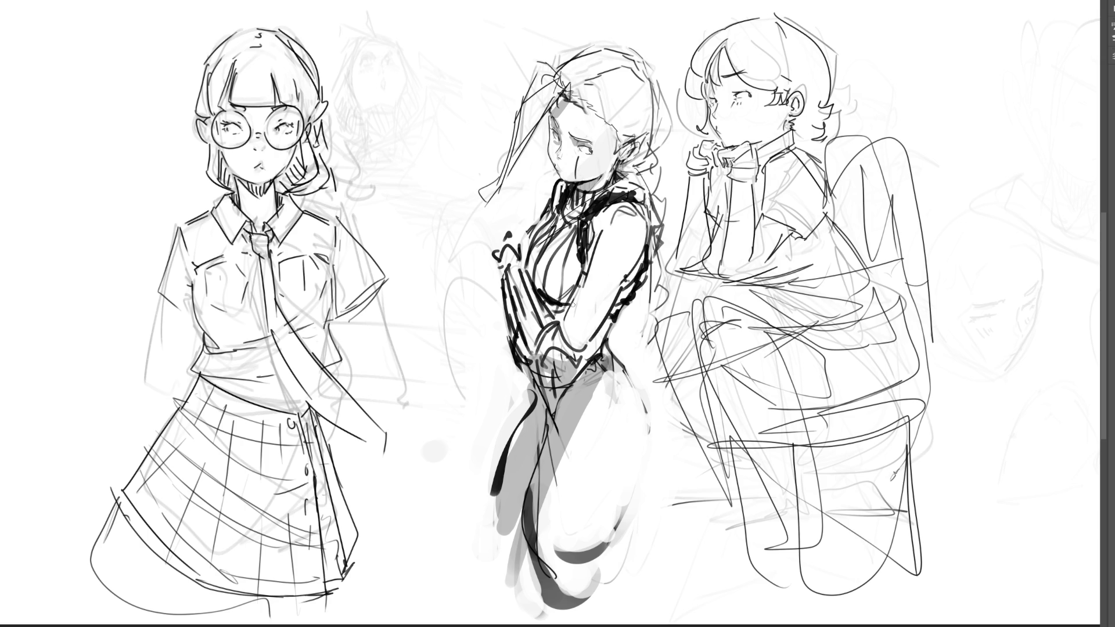
pyautogui.moveTo(452, 236)
pyautogui.mouseDown()
pyautogui.moveTo(473, 247)
pyautogui.moveTo(729, 192)
pyautogui.moveTo(444, 469)
pyautogui.mouseUp()
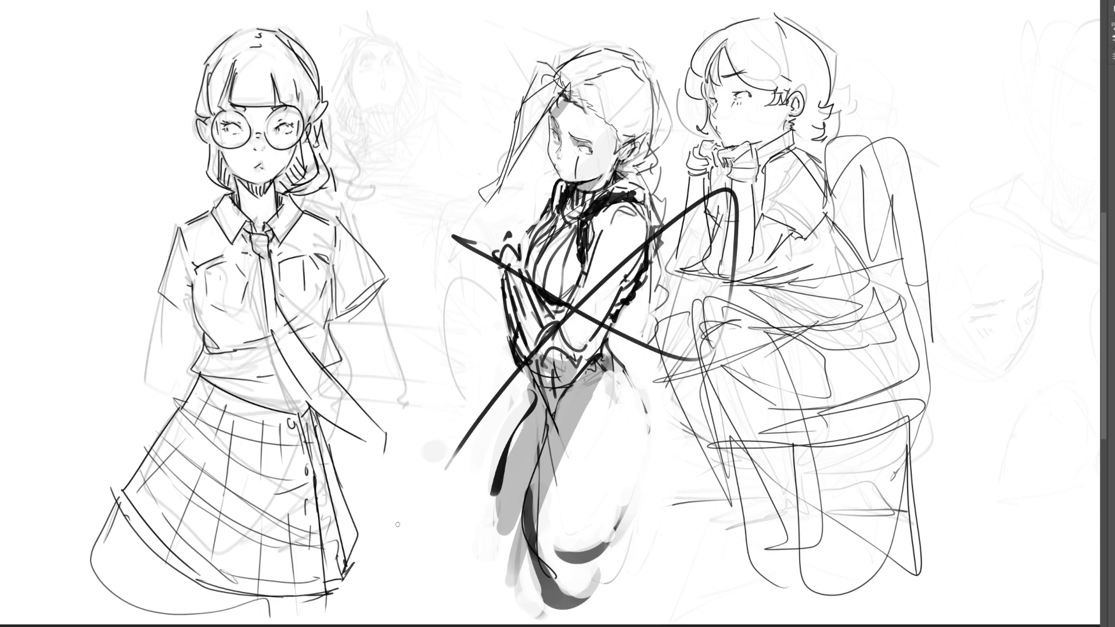
pyautogui.hotkey('ctrl', 'z')
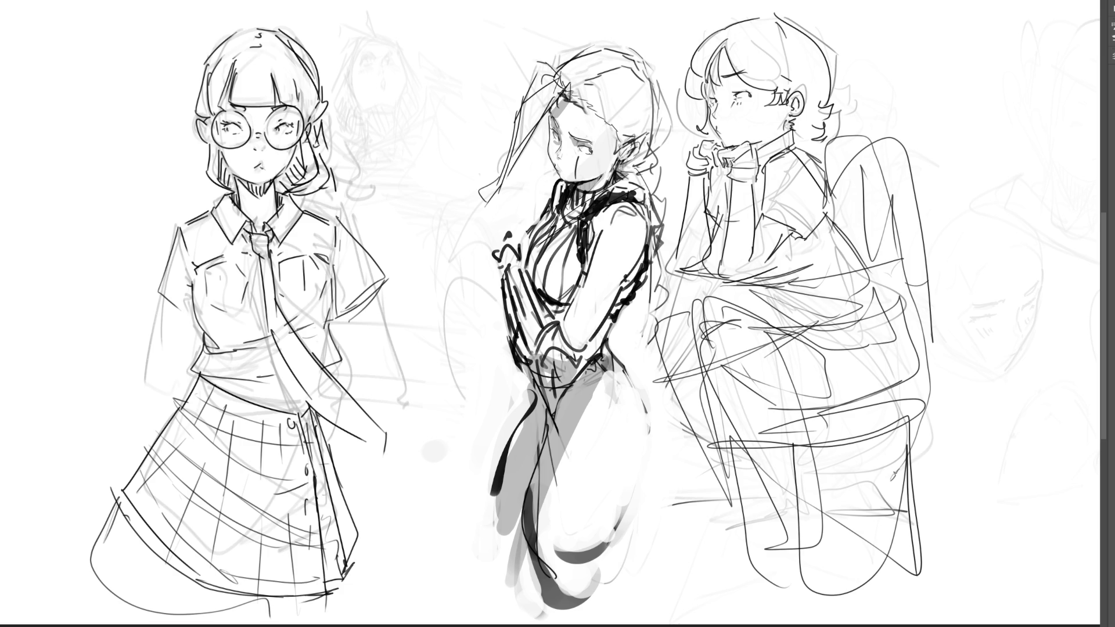
pyautogui.moveTo(433, 13)
pyautogui.mouseDown()
pyautogui.moveTo(687, 610)
pyautogui.moveTo(708, 624)
pyautogui.mouseUp()
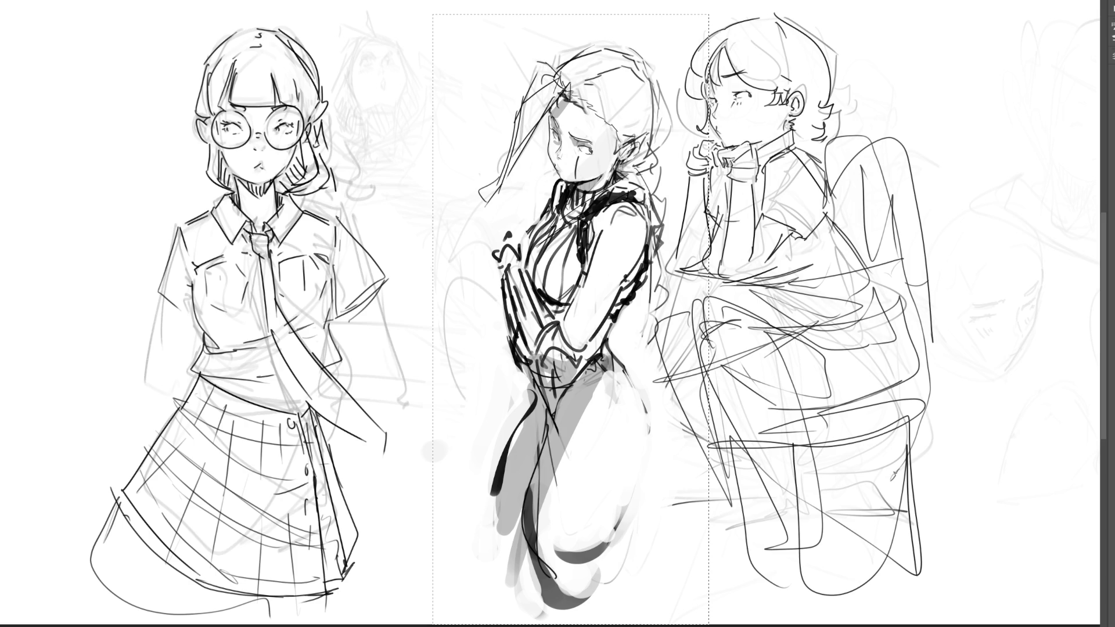
# Finish reshaping the middle figure's torso and arms, deselect, and discard two trial strokes
pyautogui.hotkey('ctrl', 'z')
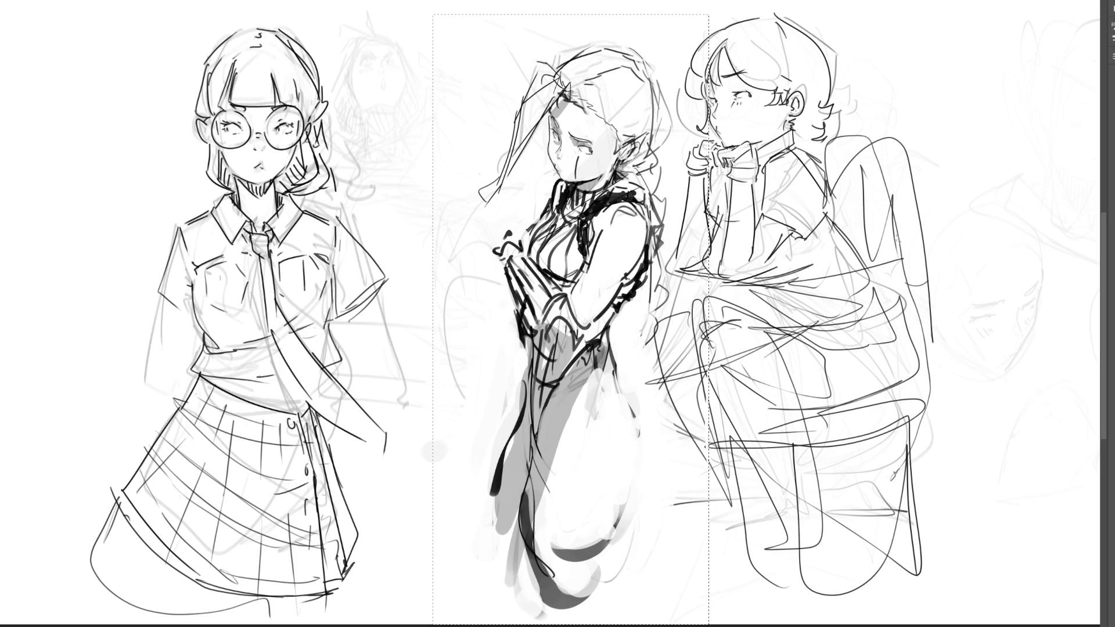
pyautogui.hotkey('ctrl', 'd')
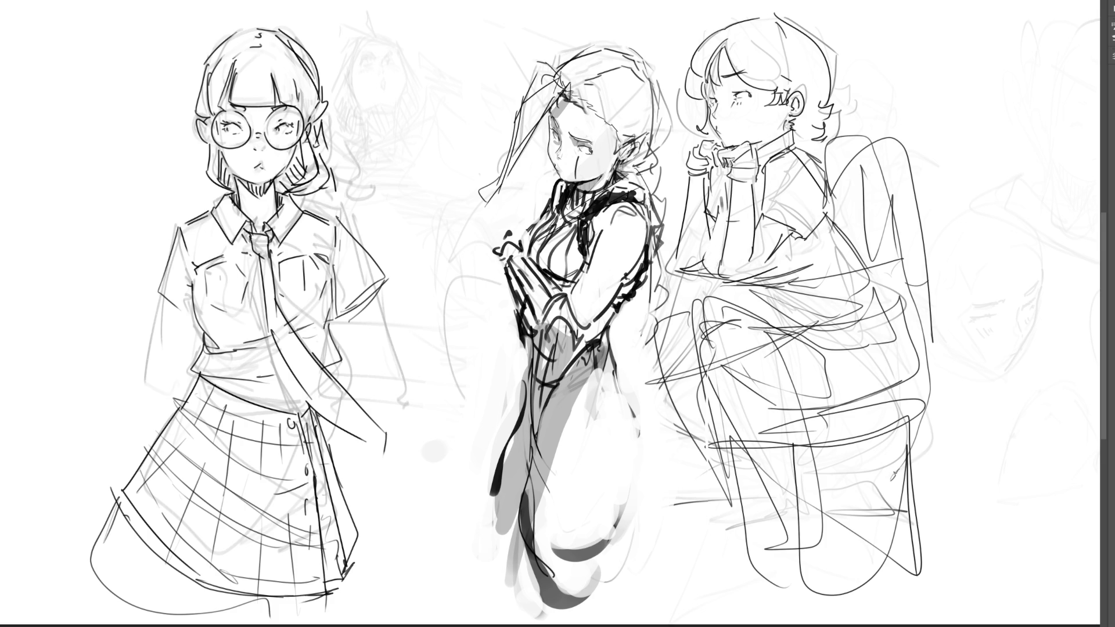
pyautogui.moveTo(749, 282)
pyautogui.mouseDown()
pyautogui.moveTo(864, 278)
pyautogui.moveTo(949, 251)
pyautogui.moveTo(903, 206)
pyautogui.mouseUp()
pyautogui.moveTo(825, 176)
pyautogui.mouseDown()
pyautogui.moveTo(958, 249)
pyautogui.moveTo(918, 171)
pyautogui.moveTo(1045, 239)
pyautogui.mouseUp()
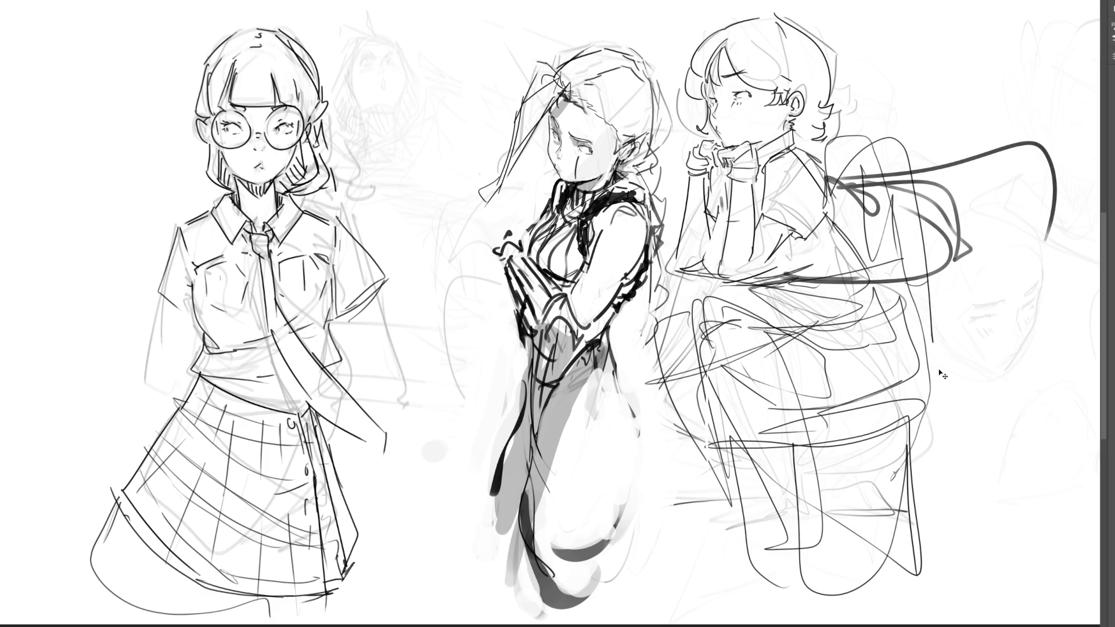
pyautogui.hotkey('ctrl', 'z')
pyautogui.hotkey('ctrl', 'z')
pyautogui.hotkey('ctrl', 'z')
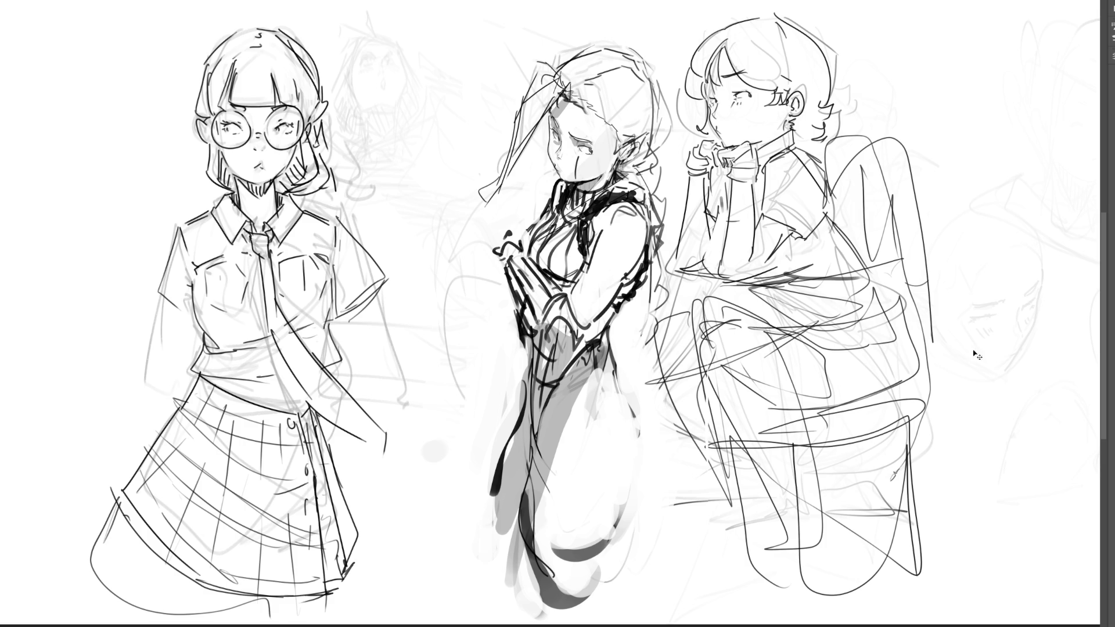
pyautogui.hotkey('ctrl', 't')
# Shift all the sketches left on the page and sketch the rightmost figure's hair
pyautogui.moveTo(730, 326)
pyautogui.mouseDown()
pyautogui.moveTo(628, 336)
pyautogui.moveTo(587, 326)
pyautogui.mouseUp()
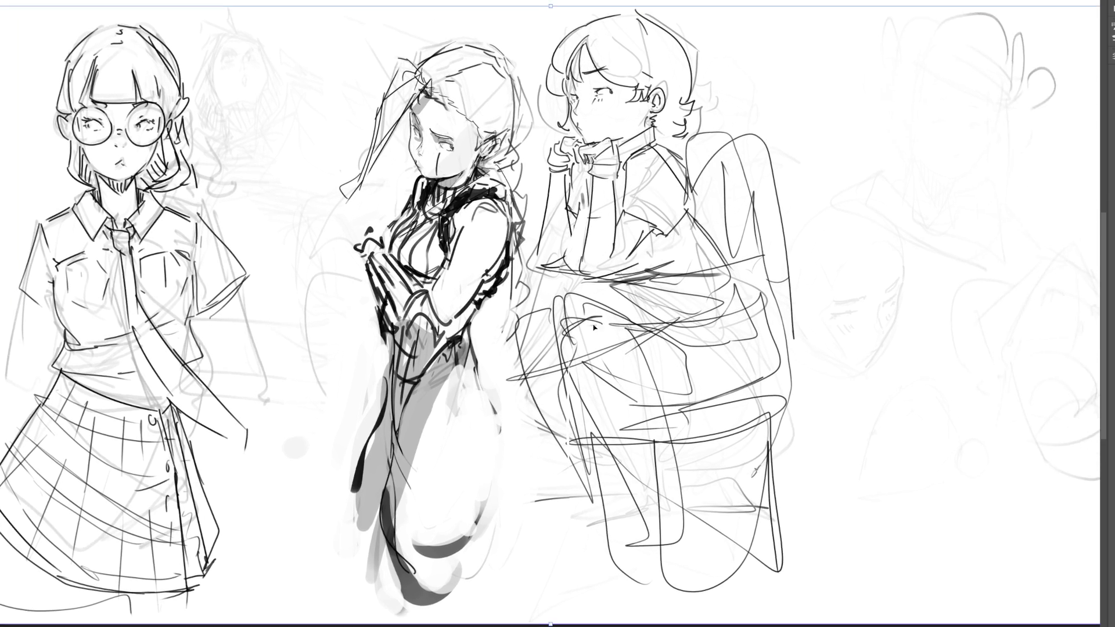
pyautogui.press('Return')
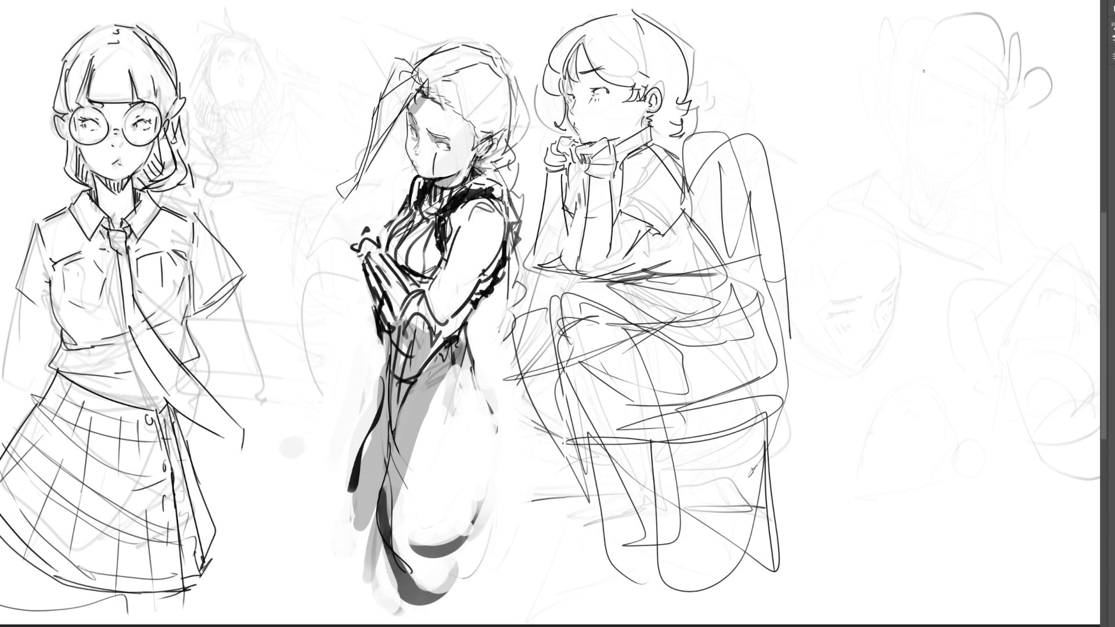
pyautogui.moveTo(912, 74); pyautogui.dragTo(911, 109)
pyautogui.moveTo(924, 70); pyautogui.dragTo(921, 122)
pyautogui.moveTo(924, 48)
pyautogui.mouseDown()
pyautogui.moveTo(904, 140)
pyautogui.moveTo(917, 146)
pyautogui.mouseUp()
pyautogui.moveTo(935, 70)
pyautogui.mouseDown()
pyautogui.moveTo(951, 117)
pyautogui.moveTo(964, 108)
pyautogui.moveTo(952, 64)
pyautogui.moveTo(982, 110)
pyautogui.mouseUp()
# Add her ear, mouth, cheek curl, jaw line, chin and neck
pyautogui.moveTo(974, 50); pyautogui.dragTo(1000, 120)
pyautogui.moveTo(986, 119)
pyautogui.mouseDown()
pyautogui.moveTo(1005, 116)
pyautogui.moveTo(994, 139)
pyautogui.mouseUp()
pyautogui.moveTo(932, 141); pyautogui.dragTo(950, 152)
pyautogui.moveTo(975, 136); pyautogui.dragTo(944, 144)
pyautogui.moveTo(990, 127); pyautogui.dragTo(954, 161)
pyautogui.moveTo(994, 99)
pyautogui.mouseDown()
pyautogui.moveTo(990, 119)
pyautogui.moveTo(945, 163)
pyautogui.mouseUp()
pyautogui.moveTo(956, 160)
pyautogui.mouseDown()
pyautogui.moveTo(930, 170)
pyautogui.moveTo(938, 177)
pyautogui.moveTo(894, 180)
pyautogui.moveTo(901, 145)
pyautogui.mouseUp()
pyautogui.moveTo(895, 153)
pyautogui.mouseDown()
pyautogui.moveTo(913, 244)
pyautogui.moveTo(975, 230)
pyautogui.mouseUp()
# Sketch her shoulder, collar and torso contour
pyautogui.moveTo(977, 249)
pyautogui.mouseDown()
pyautogui.moveTo(1008, 223)
pyautogui.moveTo(981, 268)
pyautogui.mouseUp()
pyautogui.moveTo(990, 195)
pyautogui.mouseDown()
pyautogui.moveTo(1000, 160)
pyautogui.moveTo(1052, 258)
pyautogui.mouseUp()
pyautogui.moveTo(979, 328)
pyautogui.mouseDown()
pyautogui.moveTo(1049, 287)
pyautogui.moveTo(1025, 338)
pyautogui.mouseUp()
pyautogui.moveTo(981, 344)
pyautogui.mouseDown()
pyautogui.moveTo(1025, 338)
pyautogui.moveTo(900, 316)
pyautogui.mouseUp()
pyautogui.moveTo(901, 169)
pyautogui.mouseDown()
pyautogui.moveTo(891, 318)
pyautogui.moveTo(874, 302)
pyautogui.moveTo(918, 352)
pyautogui.mouseUp()
pyautogui.moveTo(892, 227); pyautogui.dragTo(936, 300)
pyautogui.moveTo(936, 302)
pyautogui.mouseDown()
pyautogui.moveTo(1003, 312)
pyautogui.moveTo(896, 350)
pyautogui.moveTo(990, 380)
pyautogui.moveTo(1010, 325)
pyautogui.mouseUp()
# Sketch her waist, hips and legs, then fade the rough sketch to light grey
pyautogui.moveTo(1004, 322)
pyautogui.mouseDown()
pyautogui.moveTo(1040, 343)
pyautogui.moveTo(1011, 439)
pyautogui.mouseUp()
pyautogui.moveTo(913, 403)
pyautogui.mouseDown()
pyautogui.moveTo(891, 371)
pyautogui.moveTo(947, 448)
pyautogui.moveTo(979, 594)
pyautogui.mouseUp()
pyautogui.moveTo(1058, 394)
pyautogui.mouseDown()
pyautogui.moveTo(1054, 480)
pyautogui.moveTo(998, 575)
pyautogui.mouseUp()
pyautogui.moveTo(892, 374); pyautogui.dragTo(932, 504)
pyautogui.moveTo(955, 537); pyautogui.dragTo(955, 552)
pyautogui.moveTo(943, 568); pyautogui.dragTo(971, 580)
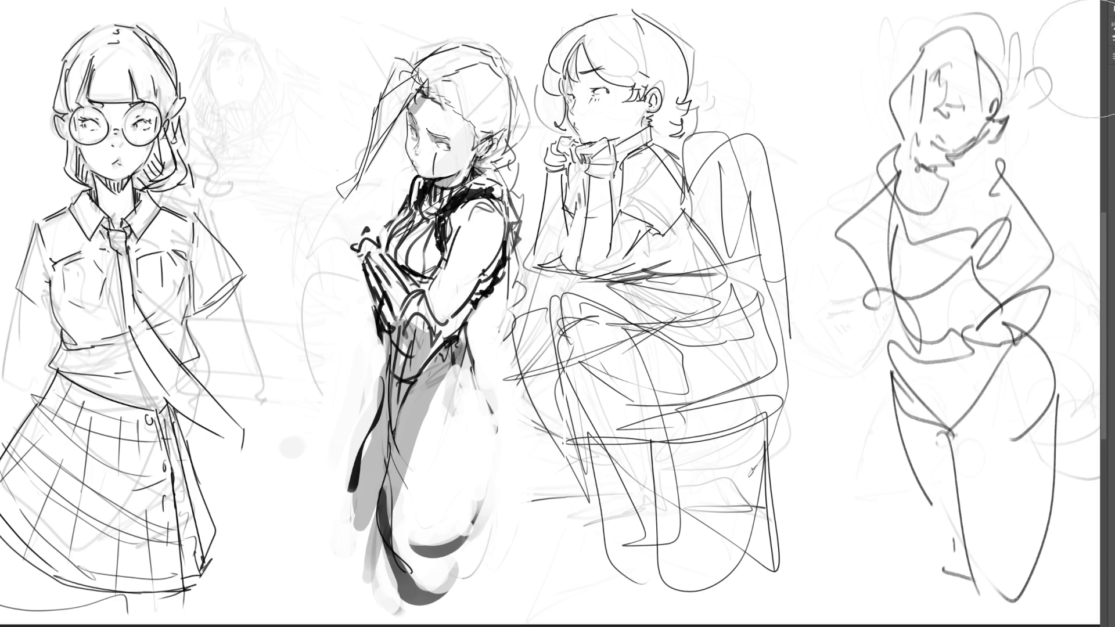
pyautogui.press('5')
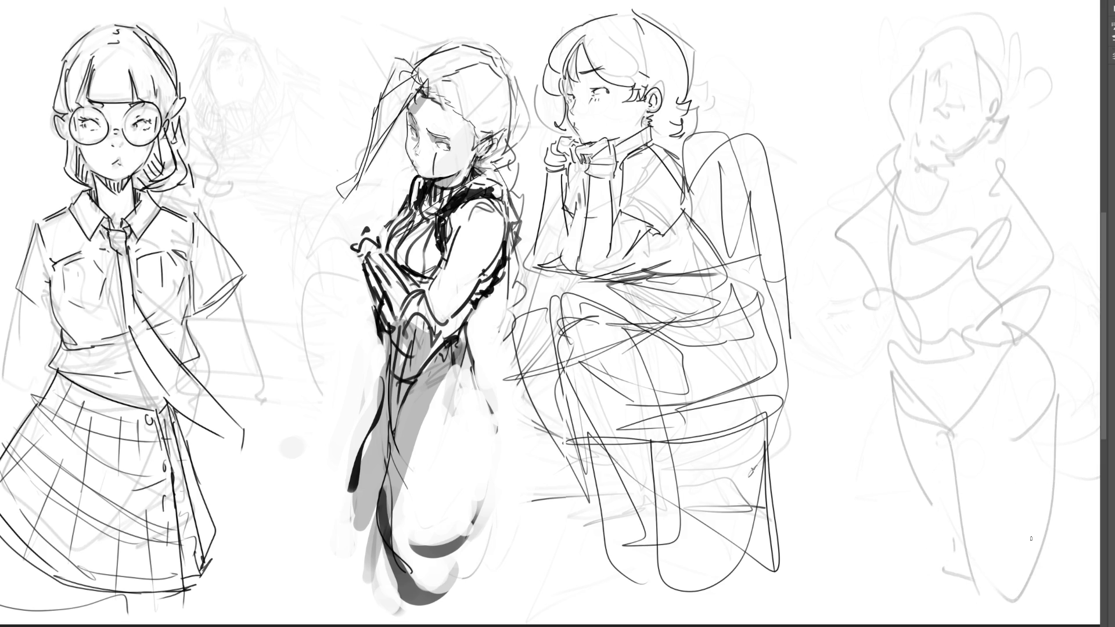
# Ink the right figure's eye, nose, mouth, ear, cheek and curly hair over the faded sketch
pyautogui.moveTo(957, 105); pyautogui.dragTo(966, 109)
pyautogui.moveTo(946, 63); pyautogui.dragTo(947, 119)
pyautogui.moveTo(932, 45)
pyautogui.mouseDown()
pyautogui.moveTo(901, 83)
pyautogui.moveTo(943, 119)
pyautogui.moveTo(951, 91)
pyautogui.mouseUp()
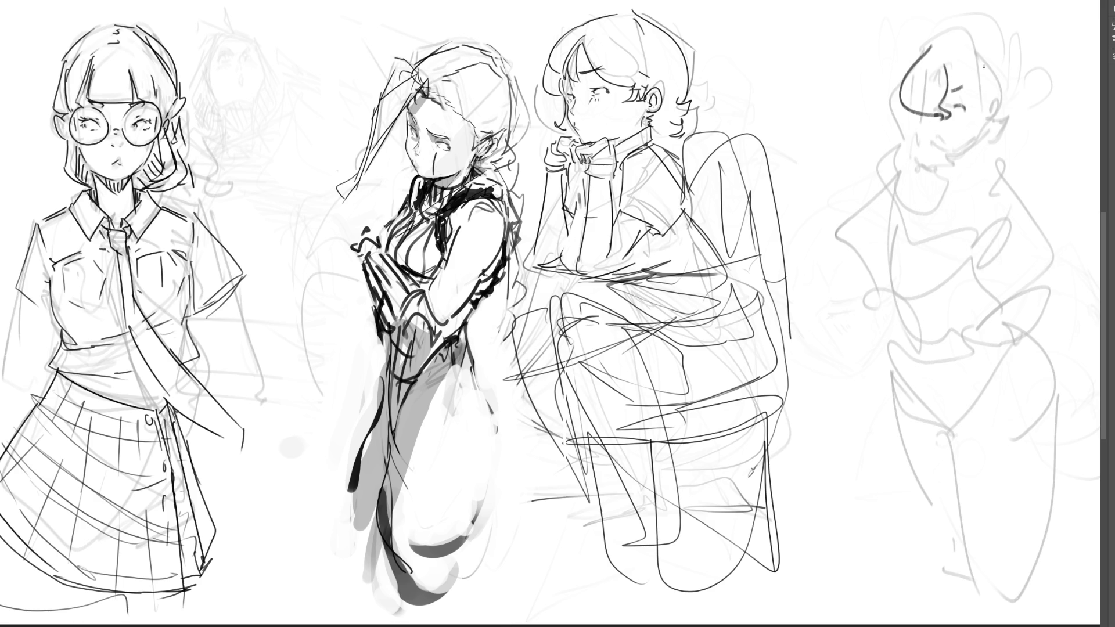
pyautogui.moveTo(923, 133)
pyautogui.mouseDown()
pyautogui.moveTo(949, 152)
pyautogui.moveTo(936, 150)
pyautogui.moveTo(971, 141)
pyautogui.moveTo(987, 119)
pyautogui.mouseUp()
pyautogui.hotkey('ctrl', 'z')
pyautogui.moveTo(950, 60)
pyautogui.mouseDown()
pyautogui.moveTo(976, 119)
pyautogui.moveTo(962, 30)
pyautogui.moveTo(988, 102)
pyautogui.moveTo(1008, 79)
pyautogui.moveTo(1014, 135)
pyautogui.moveTo(1000, 154)
pyautogui.mouseUp()
pyautogui.moveTo(900, 115); pyautogui.dragTo(907, 164)
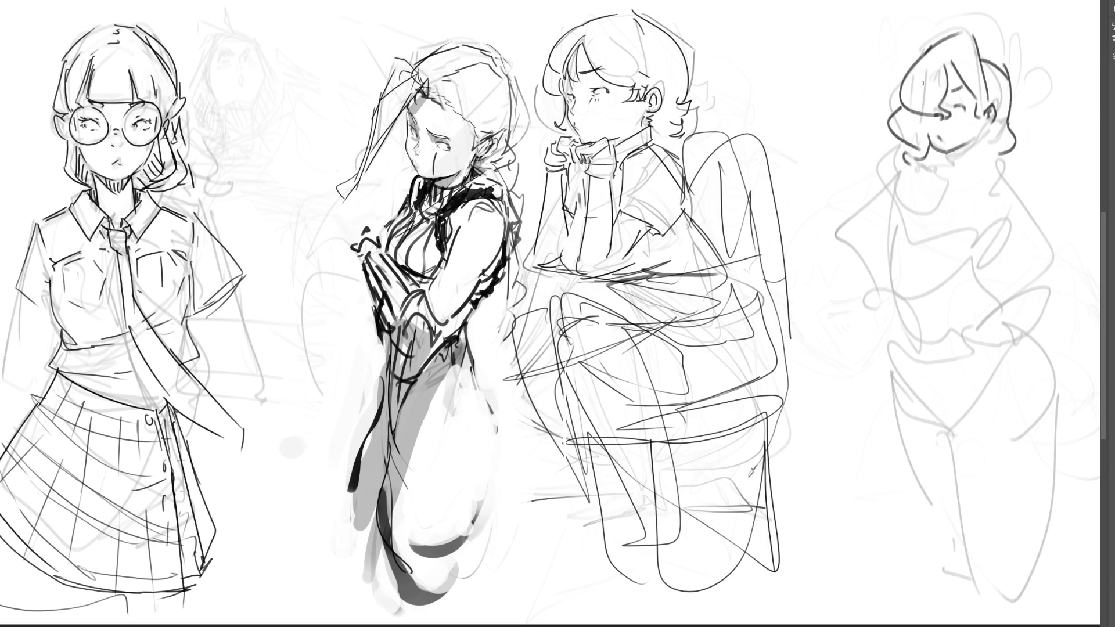
pyautogui.moveTo(933, 118)
pyautogui.mouseDown()
pyautogui.moveTo(929, 134)
pyautogui.moveTo(947, 138)
pyautogui.moveTo(929, 130)
pyautogui.moveTo(987, 114)
pyautogui.moveTo(983, 144)
pyautogui.moveTo(947, 169)
pyautogui.moveTo(972, 140)
pyautogui.moveTo(941, 173)
pyautogui.moveTo(958, 173)
pyautogui.moveTo(921, 184)
pyautogui.moveTo(985, 149)
pyautogui.mouseUp()
pyautogui.hotkey('ctrl', 'z')
pyautogui.hotkey('ctrl', 'z')
# Ink her collar, torso, chest and waist lines, redoing misplaced strokes
pyautogui.moveTo(981, 169)
pyautogui.mouseDown()
pyautogui.moveTo(919, 189)
pyautogui.moveTo(975, 182)
pyautogui.moveTo(899, 212)
pyautogui.moveTo(890, 244)
pyautogui.mouseUp()
pyautogui.moveTo(897, 244); pyautogui.dragTo(979, 227)
pyautogui.moveTo(982, 204); pyautogui.dragTo(981, 234)
pyautogui.moveTo(894, 244)
pyautogui.mouseDown()
pyautogui.moveTo(889, 299)
pyautogui.moveTo(972, 260)
pyautogui.mouseUp()
pyautogui.moveTo(994, 225)
pyautogui.mouseDown()
pyautogui.moveTo(990, 267)
pyautogui.moveTo(964, 262)
pyautogui.moveTo(885, 301)
pyautogui.moveTo(974, 271)
pyautogui.mouseUp()
pyautogui.hotkey('ctrl', 'z')
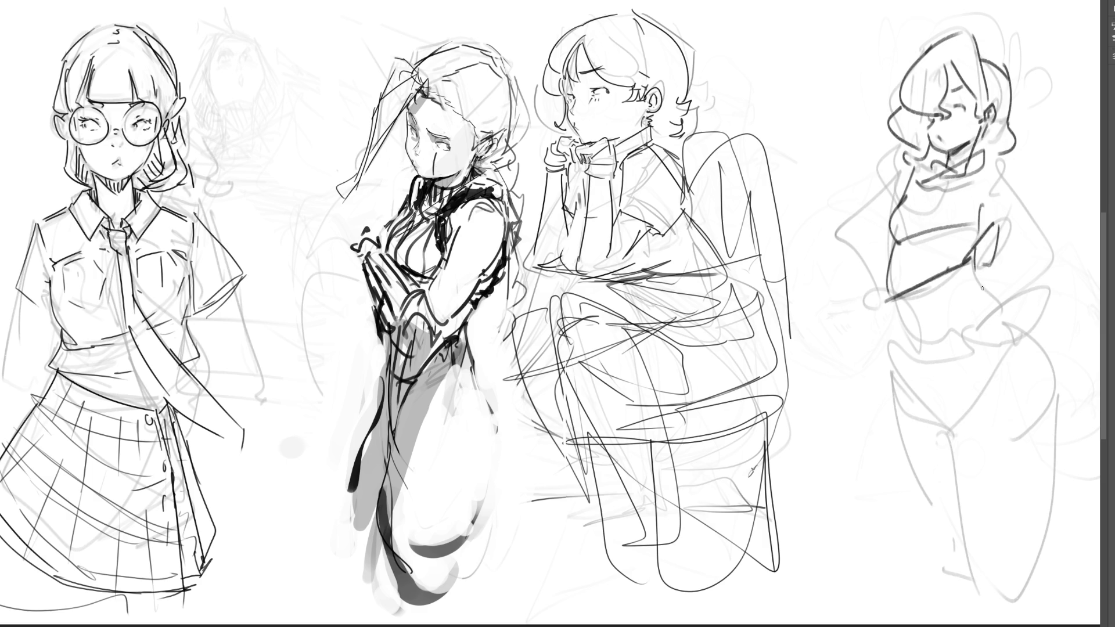
pyautogui.moveTo(986, 233); pyautogui.dragTo(988, 271)
pyautogui.moveTo(890, 303); pyautogui.dragTo(970, 268)
pyautogui.moveTo(933, 300)
pyautogui.mouseDown()
pyautogui.moveTo(912, 340)
pyautogui.moveTo(940, 343)
pyautogui.mouseUp()
pyautogui.hotkey('ctrl', 'z')
pyautogui.hotkey('ctrl', 'z')
pyautogui.moveTo(982, 302)
pyautogui.mouseDown()
pyautogui.moveTo(920, 323)
pyautogui.moveTo(925, 348)
pyautogui.mouseUp()
pyautogui.hotkey('ctrl', 'z')
# Draw her belly curve, waistband, hip, thigh and outer hip lines
pyautogui.moveTo(974, 274); pyautogui.dragTo(1010, 314)
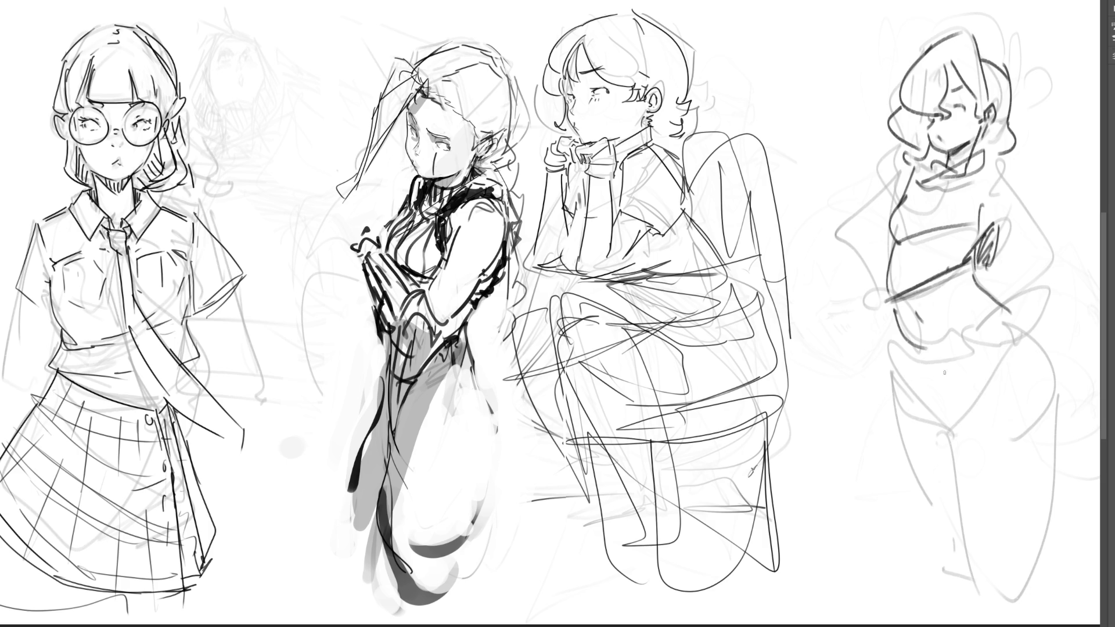
pyautogui.moveTo(897, 336)
pyautogui.mouseDown()
pyautogui.moveTo(1017, 314)
pyautogui.moveTo(1027, 330)
pyautogui.mouseUp()
pyautogui.moveTo(1014, 327); pyautogui.dragTo(1025, 334)
pyautogui.moveTo(896, 343)
pyautogui.mouseDown()
pyautogui.moveTo(900, 409)
pyautogui.moveTo(936, 408)
pyautogui.moveTo(1001, 378)
pyautogui.mouseUp()
pyautogui.moveTo(948, 422); pyautogui.dragTo(964, 407)
pyautogui.moveTo(953, 415); pyautogui.dragTo(1052, 380)
pyautogui.moveTo(1040, 334)
pyautogui.mouseDown()
pyautogui.moveTo(1058, 376)
pyautogui.moveTo(1059, 357)
pyautogui.moveTo(1024, 547)
pyautogui.mouseUp()
# Outline her right leg and draw the arm with its hand resting on her hip
pyautogui.moveTo(961, 425)
pyautogui.mouseDown()
pyautogui.moveTo(966, 480)
pyautogui.moveTo(1017, 567)
pyautogui.moveTo(1009, 577)
pyautogui.mouseUp()
pyautogui.moveTo(900, 418)
pyautogui.mouseDown()
pyautogui.moveTo(963, 554)
pyautogui.moveTo(922, 414)
pyautogui.moveTo(934, 415)
pyautogui.mouseUp()
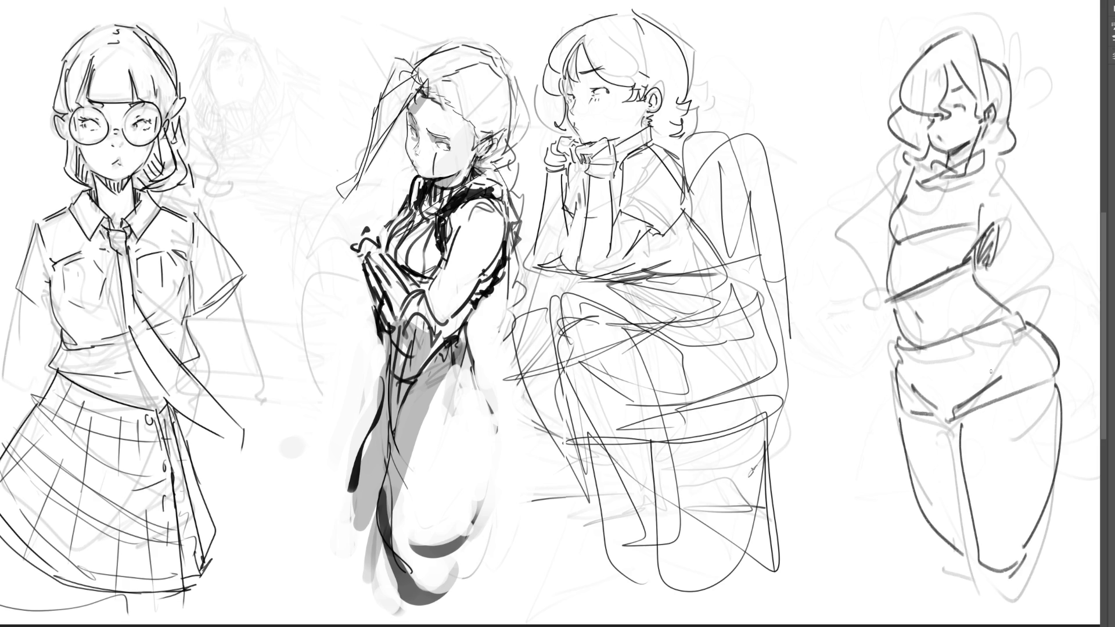
pyautogui.moveTo(989, 164)
pyautogui.mouseDown()
pyautogui.moveTo(1008, 170)
pyautogui.moveTo(983, 211)
pyautogui.moveTo(1060, 230)
pyautogui.mouseUp()
pyautogui.moveTo(994, 210)
pyautogui.mouseDown()
pyautogui.moveTo(1051, 237)
pyautogui.moveTo(1001, 285)
pyautogui.mouseUp()
pyautogui.moveTo(1064, 240); pyautogui.dragTo(1000, 301)
pyautogui.moveTo(1005, 299)
pyautogui.mouseDown()
pyautogui.moveTo(1003, 319)
pyautogui.moveTo(983, 288)
pyautogui.mouseUp()
pyautogui.moveTo(984, 283); pyautogui.dragTo(992, 294)
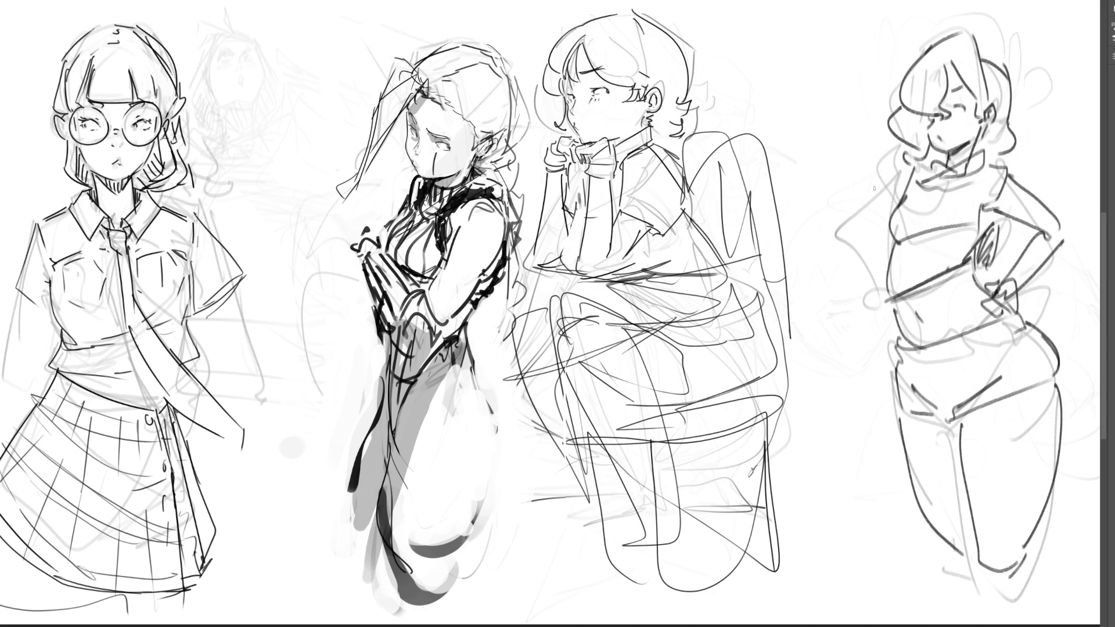
# Draw the raised arm holding a small hand mirror and hatch under her chin and neck
pyautogui.moveTo(828, 144)
pyautogui.mouseDown()
pyautogui.moveTo(832, 119)
pyautogui.moveTo(842, 148)
pyautogui.mouseUp()
pyautogui.moveTo(839, 144); pyautogui.dragTo(857, 150)
pyautogui.moveTo(841, 152); pyautogui.dragTo(862, 165)
pyautogui.moveTo(845, 174)
pyautogui.mouseDown()
pyautogui.moveTo(862, 169)
pyautogui.moveTo(834, 219)
pyautogui.moveTo(866, 237)
pyautogui.mouseUp()
pyautogui.moveTo(845, 219)
pyautogui.mouseDown()
pyautogui.moveTo(871, 234)
pyautogui.moveTo(909, 172)
pyautogui.mouseUp()
pyautogui.moveTo(881, 226); pyautogui.dragTo(863, 235)
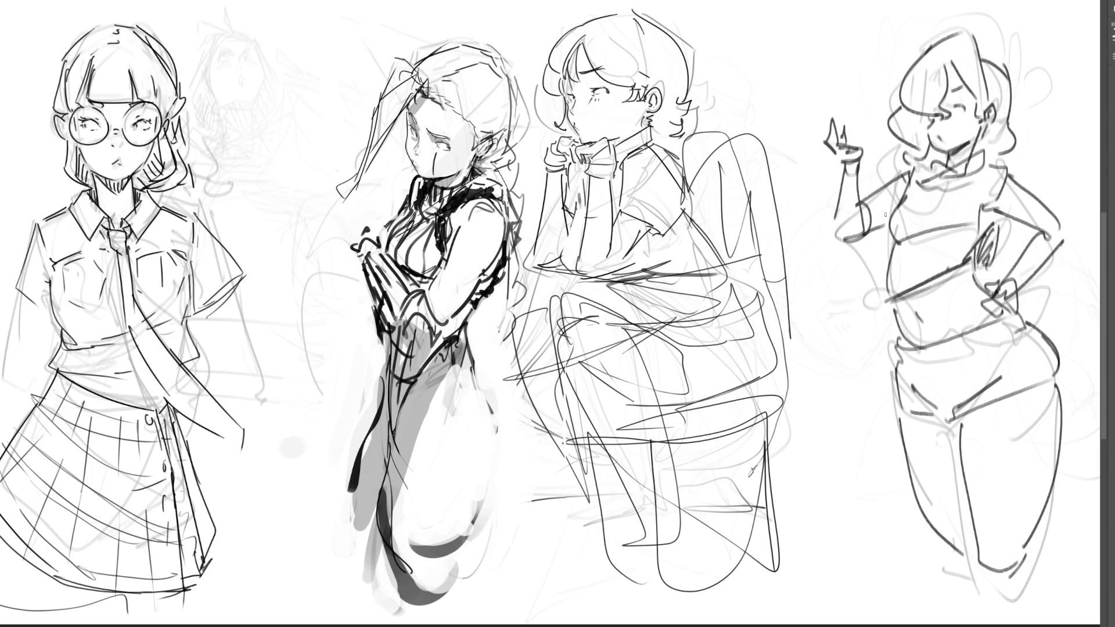
pyautogui.moveTo(928, 153)
pyautogui.mouseDown()
pyautogui.moveTo(950, 167)
pyautogui.moveTo(983, 146)
pyautogui.moveTo(988, 155)
pyautogui.mouseUp()
pyautogui.moveTo(991, 140)
pyautogui.mouseDown()
pyautogui.moveTo(995, 168)
pyautogui.moveTo(1045, 132)
pyautogui.moveTo(1056, 189)
pyautogui.mouseUp()
pyautogui.moveTo(1044, 182); pyautogui.dragTo(1049, 190)
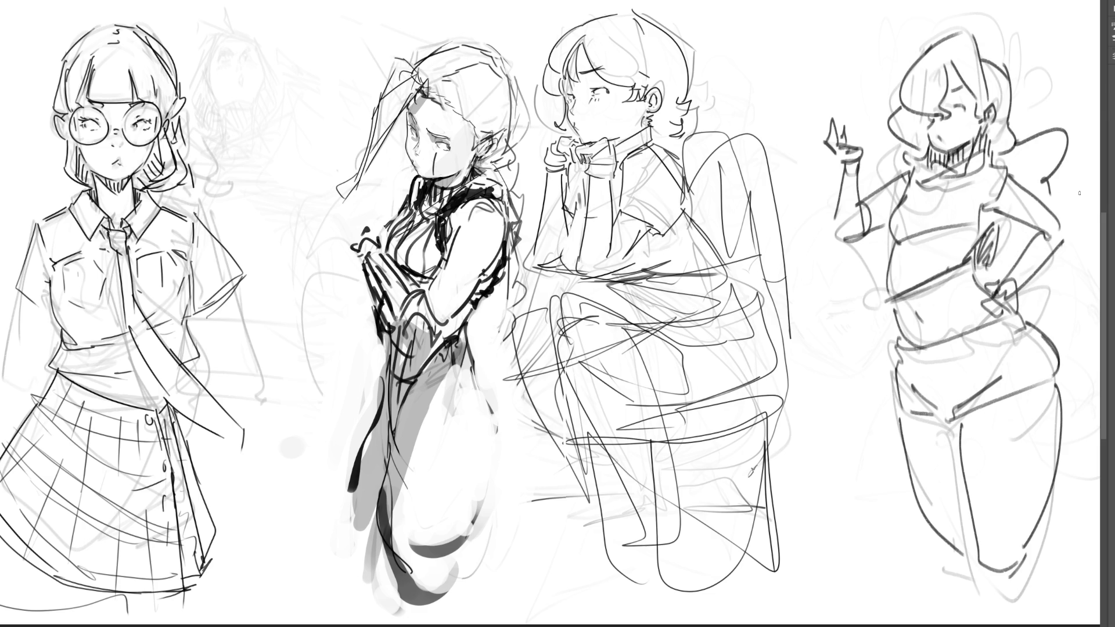
pyautogui.moveTo(834, 118); pyautogui.dragTo(836, 120)
pyautogui.moveTo(840, 120); pyautogui.dragTo(843, 129)
# Mark seams and diagonals across her hips and draw the knees and lower legs
pyautogui.moveTo(921, 355); pyautogui.dragTo(922, 387)
pyautogui.moveTo(943, 355)
pyautogui.mouseDown()
pyautogui.moveTo(945, 382)
pyautogui.moveTo(961, 358)
pyautogui.moveTo(952, 406)
pyautogui.moveTo(935, 360)
pyautogui.mouseUp()
pyautogui.moveTo(1009, 317); pyautogui.dragTo(1037, 373)
pyautogui.moveTo(955, 411); pyautogui.dragTo(1041, 369)
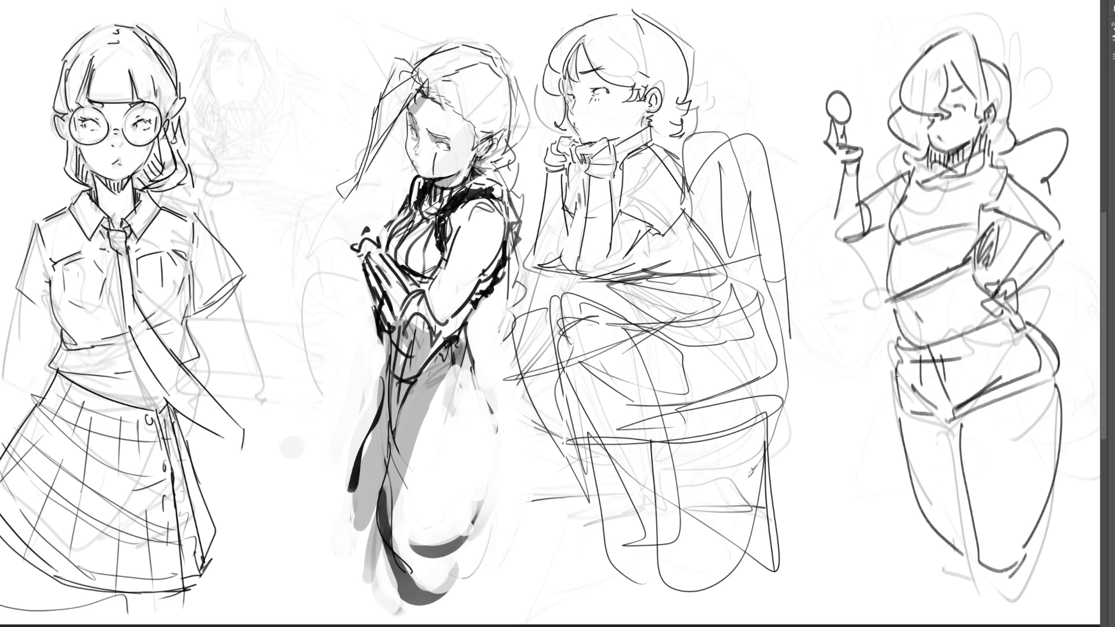
pyautogui.moveTo(903, 400); pyautogui.dragTo(939, 415)
pyautogui.moveTo(983, 561)
pyautogui.mouseDown()
pyautogui.moveTo(987, 580)
pyautogui.moveTo(1022, 575)
pyautogui.mouseUp()
pyautogui.moveTo(1037, 533); pyautogui.dragTo(1038, 625)
pyautogui.moveTo(943, 543); pyautogui.dragTo(977, 575)
pyautogui.moveTo(964, 575); pyautogui.dragTo(959, 604)
pyautogui.moveTo(982, 565); pyautogui.dragTo(995, 626)
pyautogui.moveTo(1009, 447); pyautogui.dragTo(1015, 443)
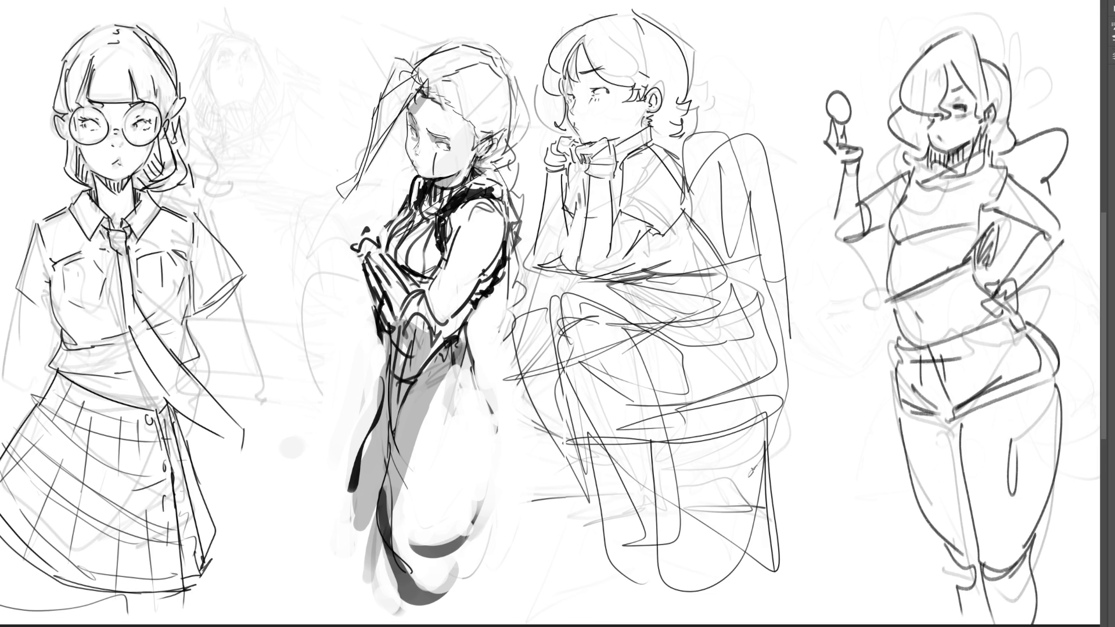
# Try shading over her eyes and cheek, then undo it and zoom out to the whole page
pyautogui.moveTo(947, 101)
pyautogui.mouseDown()
pyautogui.moveTo(953, 113)
pyautogui.moveTo(923, 147)
pyautogui.mouseUp()
pyautogui.hotkey('ctrl', 'z')
pyautogui.hotkey('ctrl', '-')
pyautogui.hotkey('ctrl', '-')
pyautogui.hotkey('ctrl', '-')
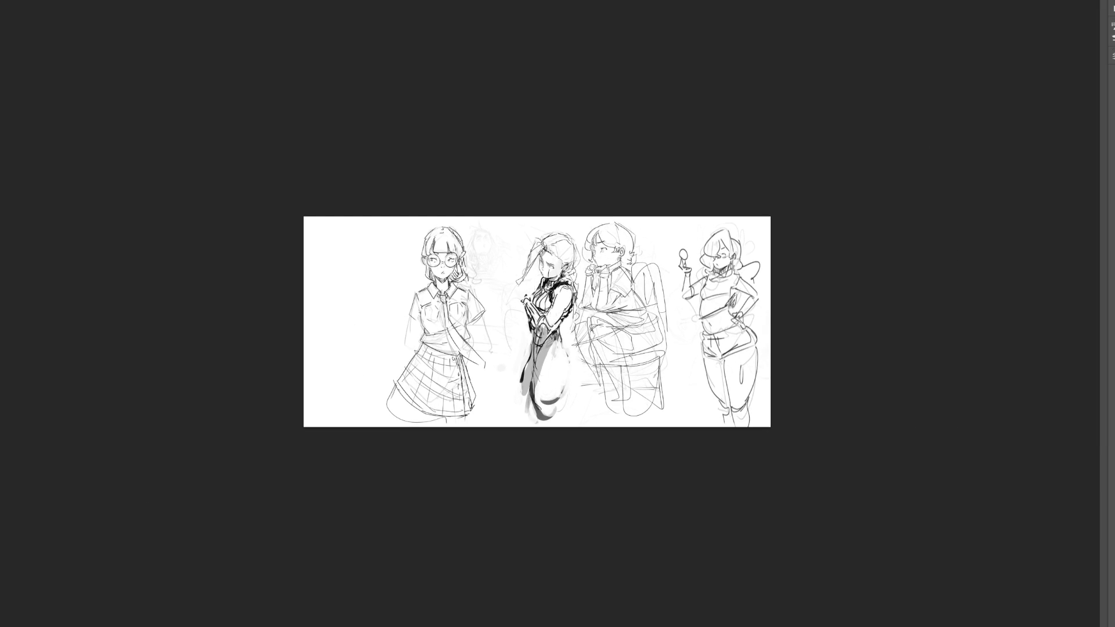
# Mirror the canvas view horizontally, then zoom and pan back in on the glasses girl
pyautogui.press('m')
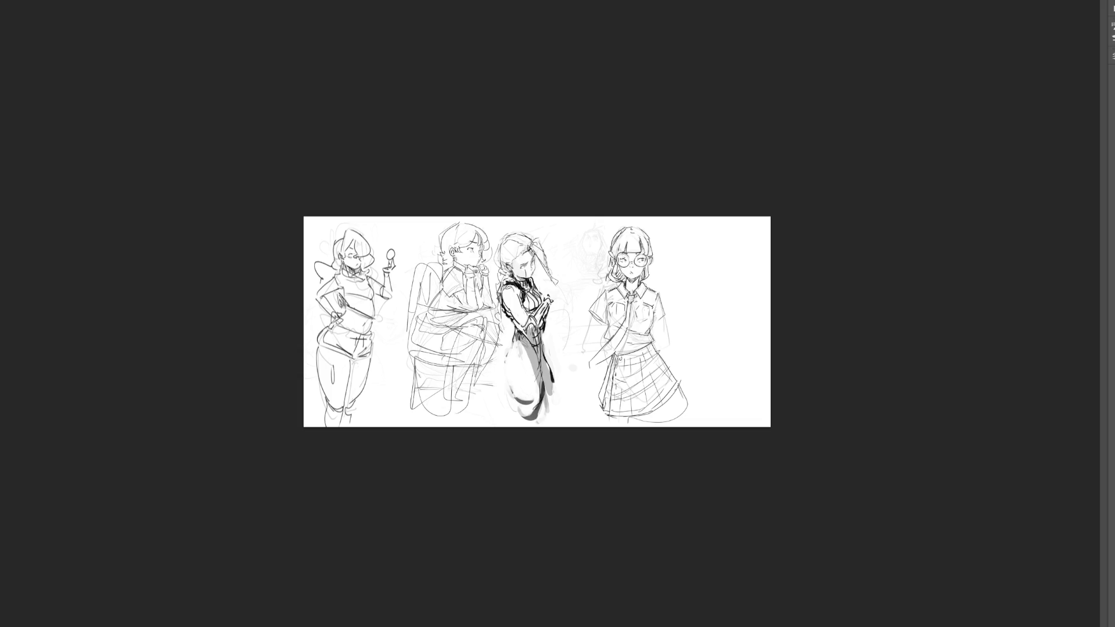
pyautogui.scroll(5, 537, 322)
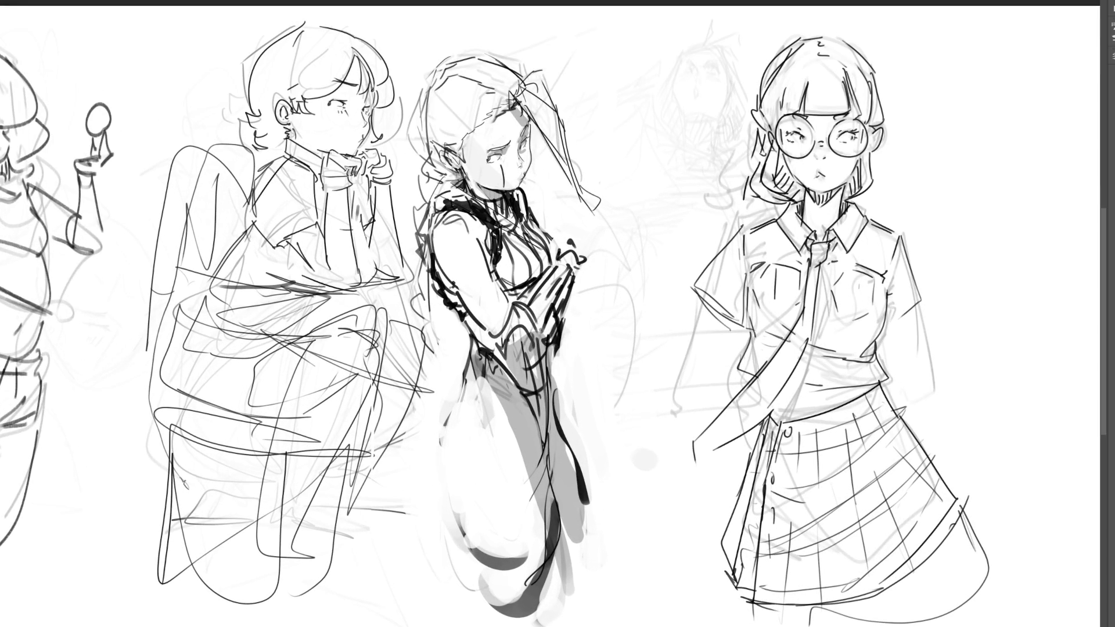
pyautogui.hscroll(3, 550, 322)
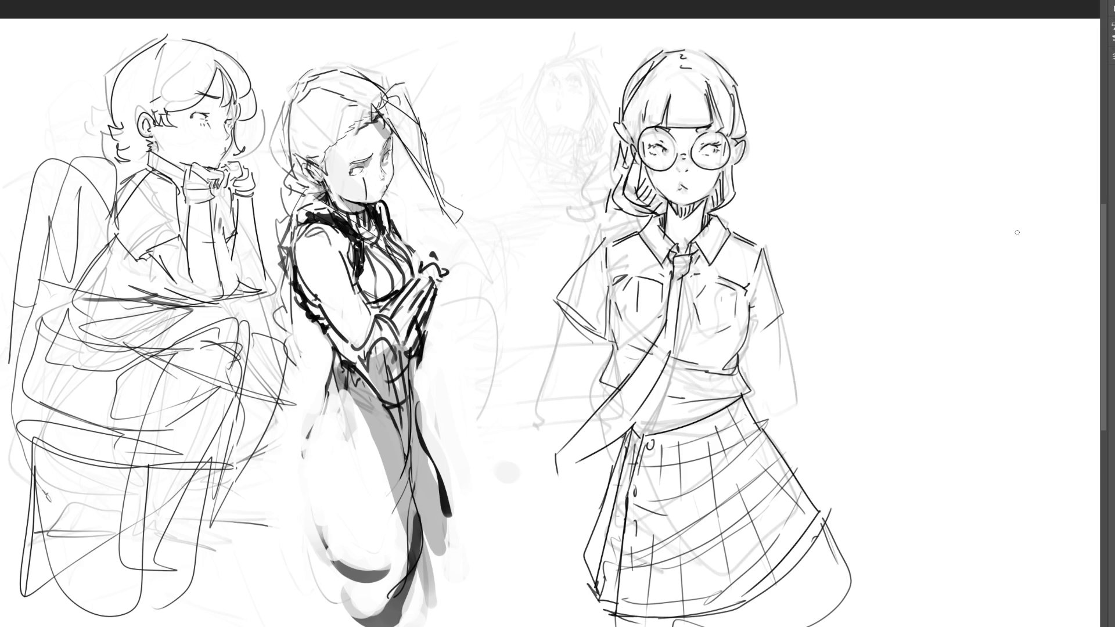
# Select the glasses girl's skirt and fill it with dark gray
pyautogui.moveTo(742, 395)
pyautogui.mouseDown()
pyautogui.moveTo(649, 434)
pyautogui.moveTo(587, 567)
pyautogui.moveTo(607, 624)
pyautogui.moveTo(828, 555)
pyautogui.moveTo(816, 504)
pyautogui.moveTo(761, 427)
pyautogui.moveTo(813, 501)
pyautogui.moveTo(803, 552)
pyautogui.mouseUp()
pyautogui.click(819, 461)
pyautogui.moveTo(728, 439); pyautogui.dragTo(846, 528)
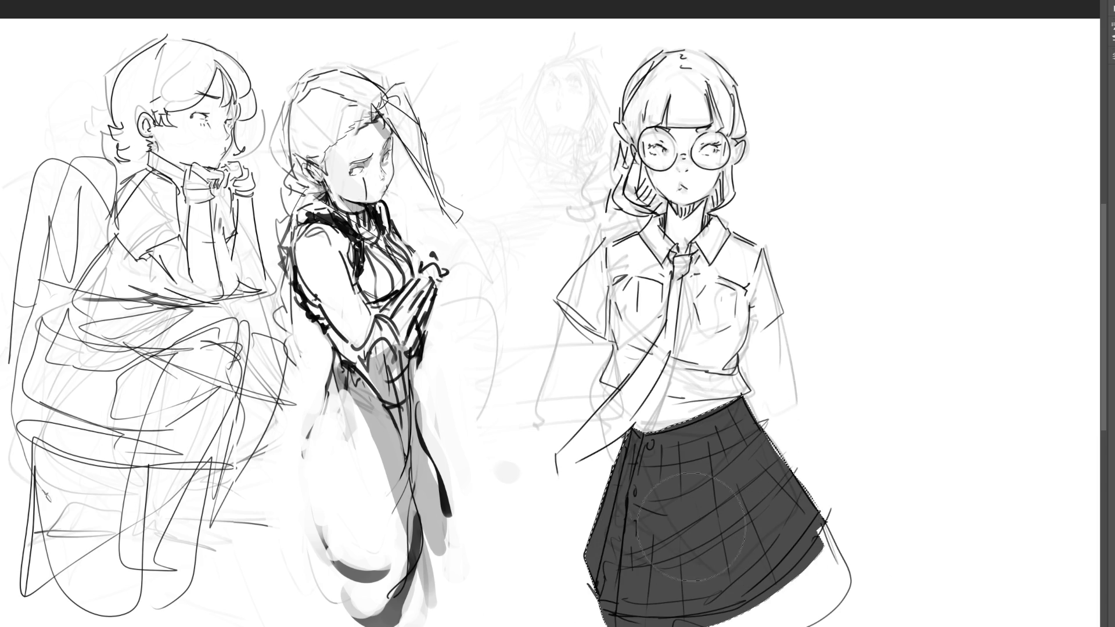
pyautogui.hotkey('ctrl', 'd')
# Select her tie and paint it dark with a couple of passes
pyautogui.moveTo(672, 254)
pyautogui.mouseDown()
pyautogui.moveTo(675, 277)
pyautogui.moveTo(701, 256)
pyautogui.moveTo(661, 349)
pyautogui.moveTo(555, 459)
pyautogui.moveTo(615, 450)
pyautogui.moveTo(677, 363)
pyautogui.moveTo(689, 293)
pyautogui.mouseUp()
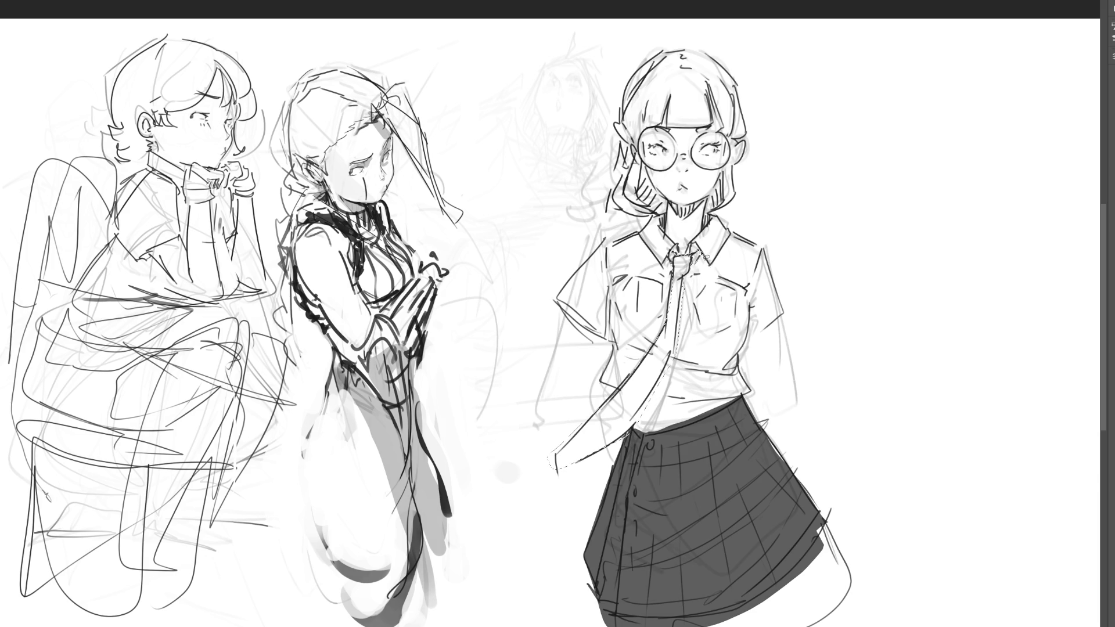
pyautogui.moveTo(674, 279); pyautogui.dragTo(510, 559)
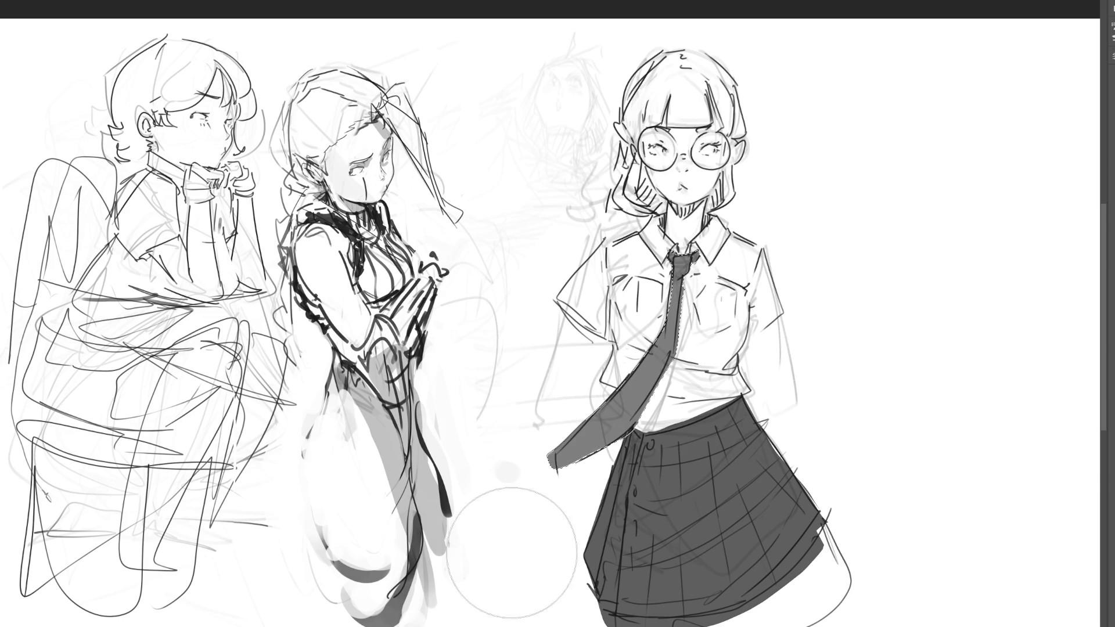
pyautogui.moveTo(752, 262)
pyautogui.mouseDown()
pyautogui.moveTo(737, 290)
pyautogui.moveTo(612, 383)
pyautogui.moveTo(580, 432)
pyautogui.mouseUp()
pyautogui.moveTo(755, 290)
pyautogui.mouseDown()
pyautogui.moveTo(691, 348)
pyautogui.moveTo(674, 313)
pyautogui.moveTo(645, 371)
pyautogui.mouseUp()
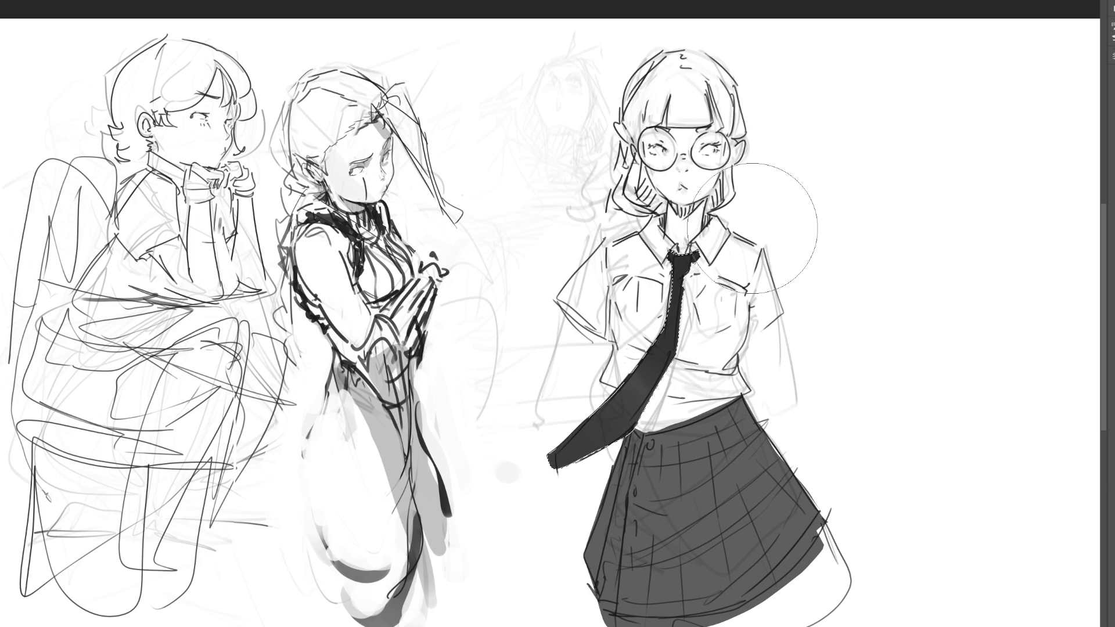
pyautogui.hotkey('ctrl', 'd')
# Select her hair and paint it dark gray into a dark bob
pyautogui.moveTo(649, 228)
pyautogui.mouseDown()
pyautogui.moveTo(611, 243)
pyautogui.moveTo(605, 209)
pyautogui.moveTo(625, 178)
pyautogui.moveTo(617, 116)
pyautogui.moveTo(639, 73)
pyautogui.moveTo(690, 45)
pyautogui.moveTo(736, 86)
pyautogui.moveTo(751, 129)
pyautogui.moveTo(733, 155)
pyautogui.mouseUp()
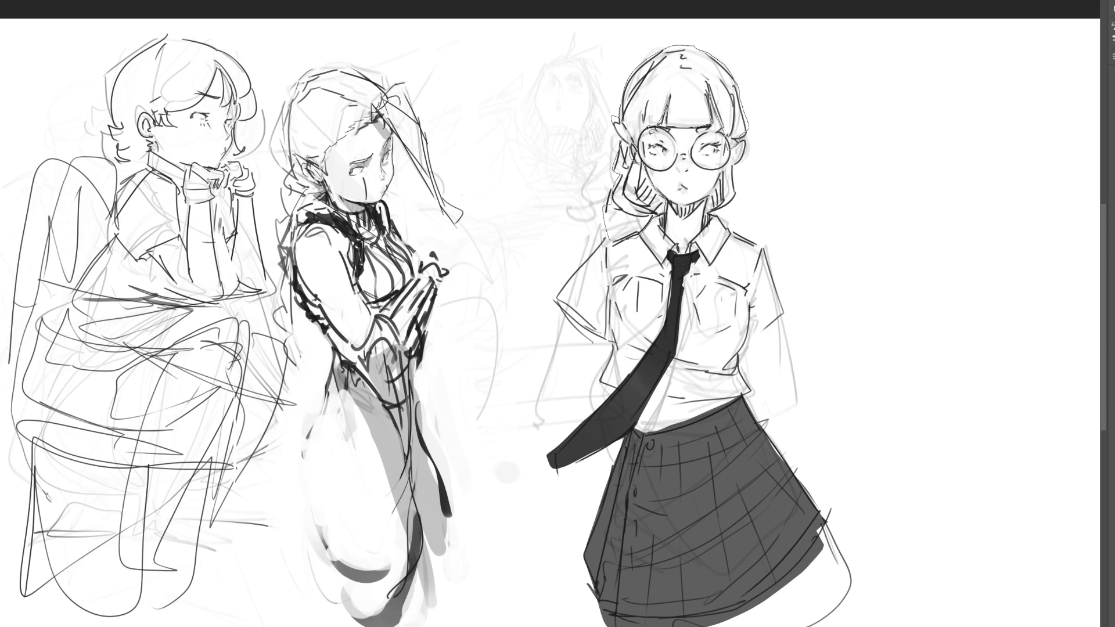
pyautogui.moveTo(630, 137); pyautogui.dragTo(645, 116)
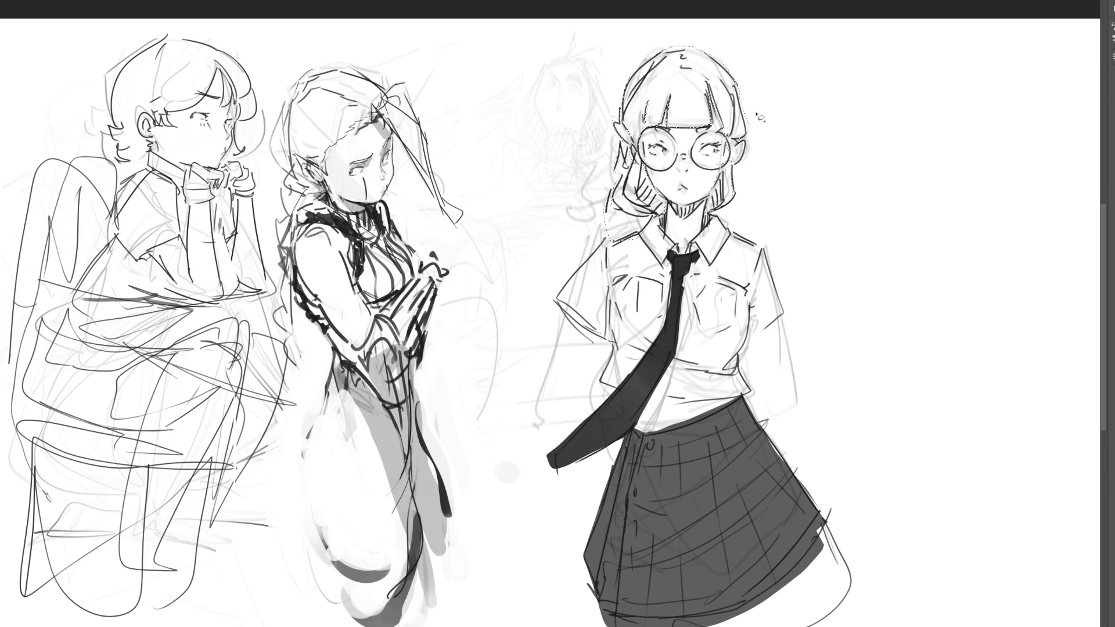
pyautogui.press('b')
pyautogui.moveTo(809, 159)
pyautogui.mouseDown()
pyautogui.moveTo(560, 162)
pyautogui.moveTo(576, 288)
pyautogui.mouseUp()
pyautogui.moveTo(529, 374); pyautogui.dragTo(838, 87)
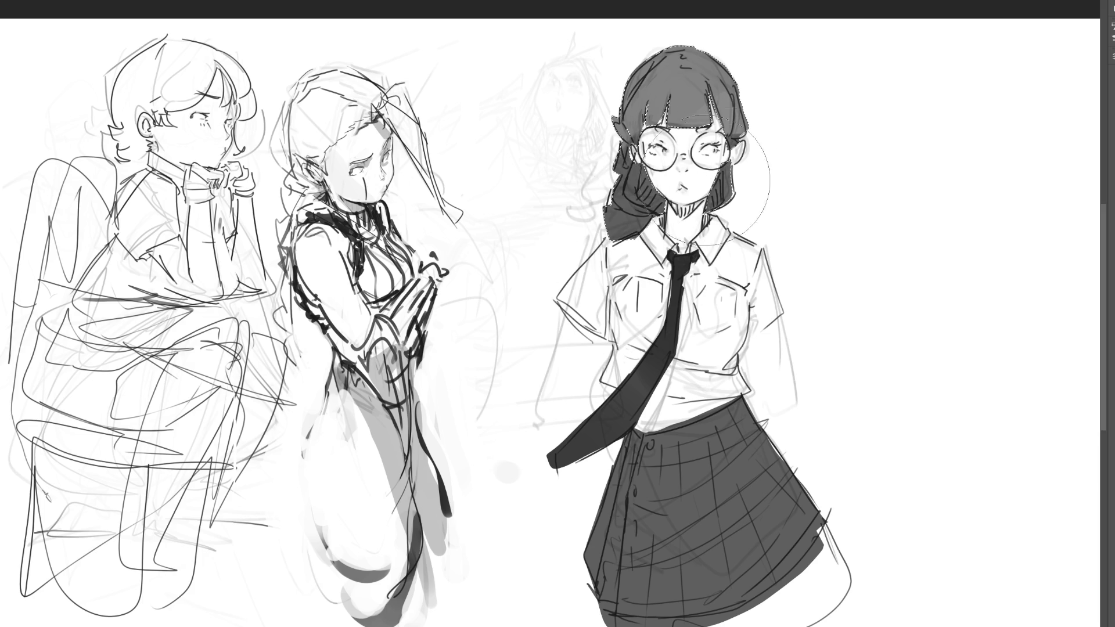